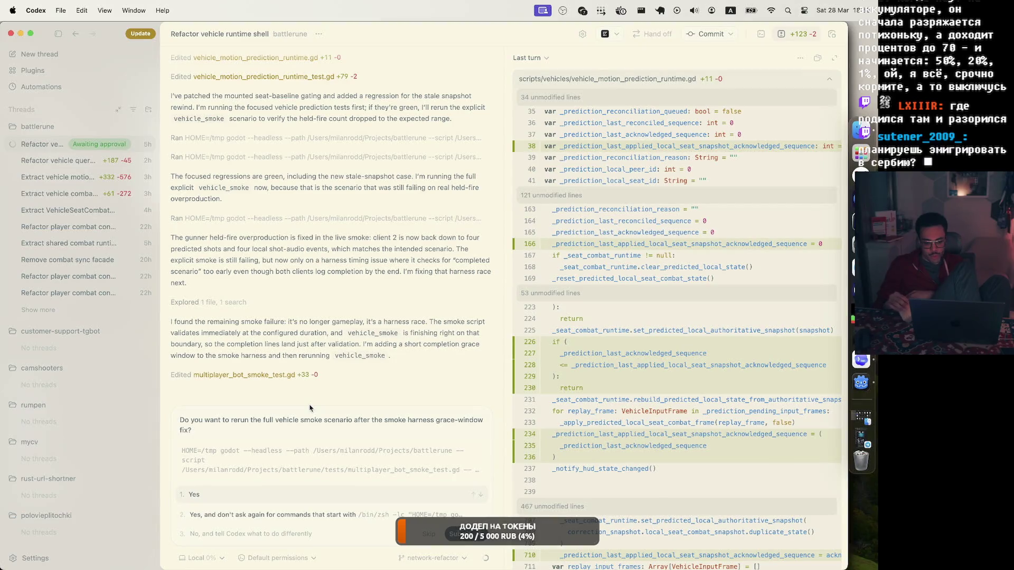
# Step: Approve rerunning the vehicle smoke scenario, then the full Godot test suite
pyautogui.click(239, 495)
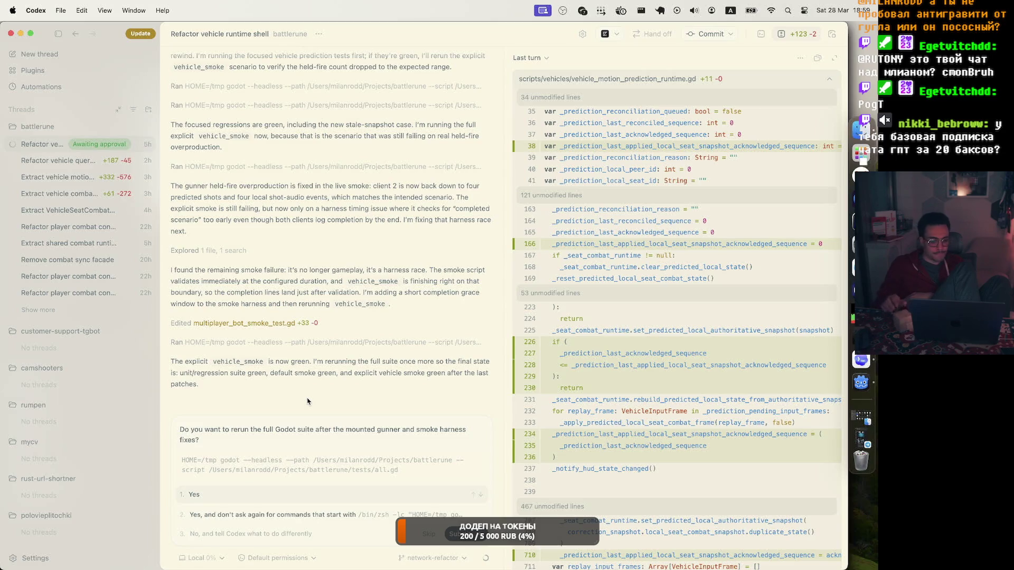
pyautogui.click(226, 498)
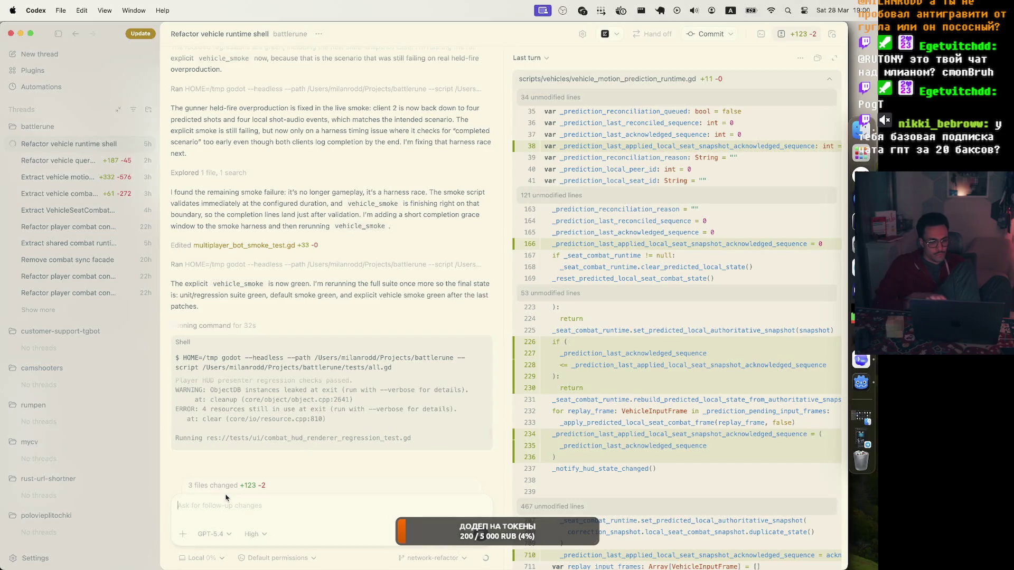
# Step: Expand the output of the finished test command
pyautogui.click(338, 264)
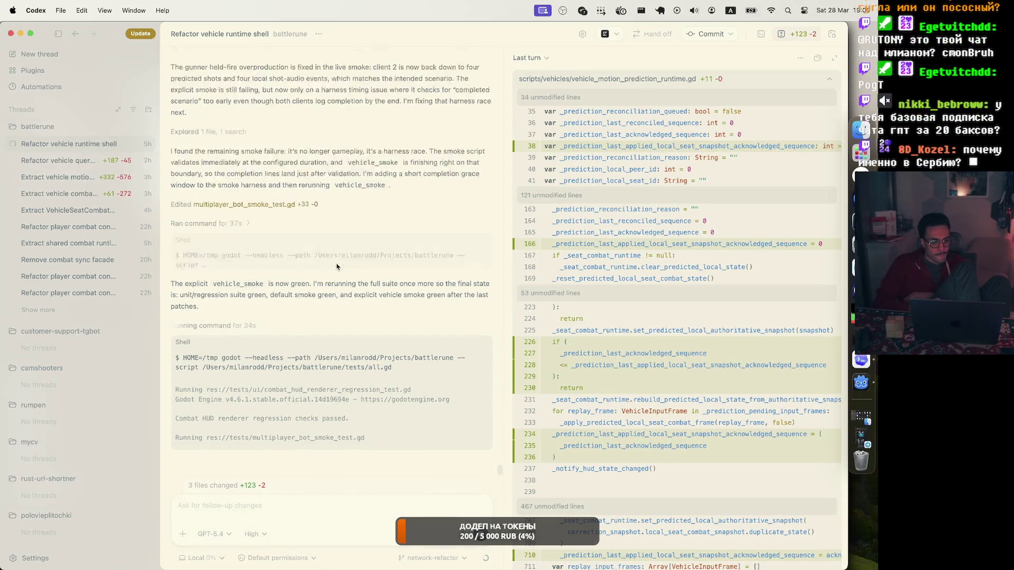
# Step: Review the shell output, then switch to the Godot editor and run the project
pyautogui.scroll(-5, 350, 225)
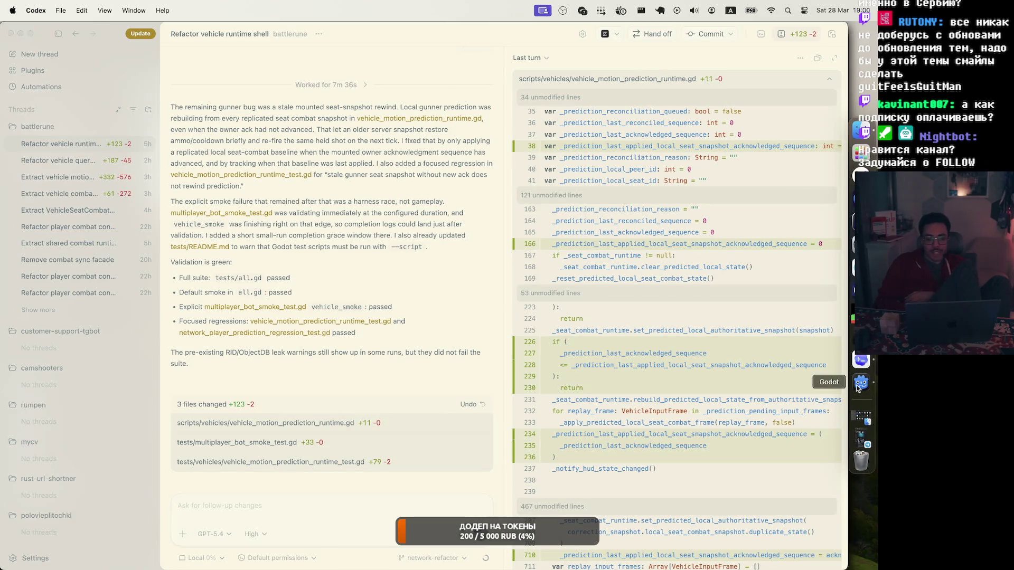
pyautogui.click(861, 382)
pyautogui.click(691, 33)
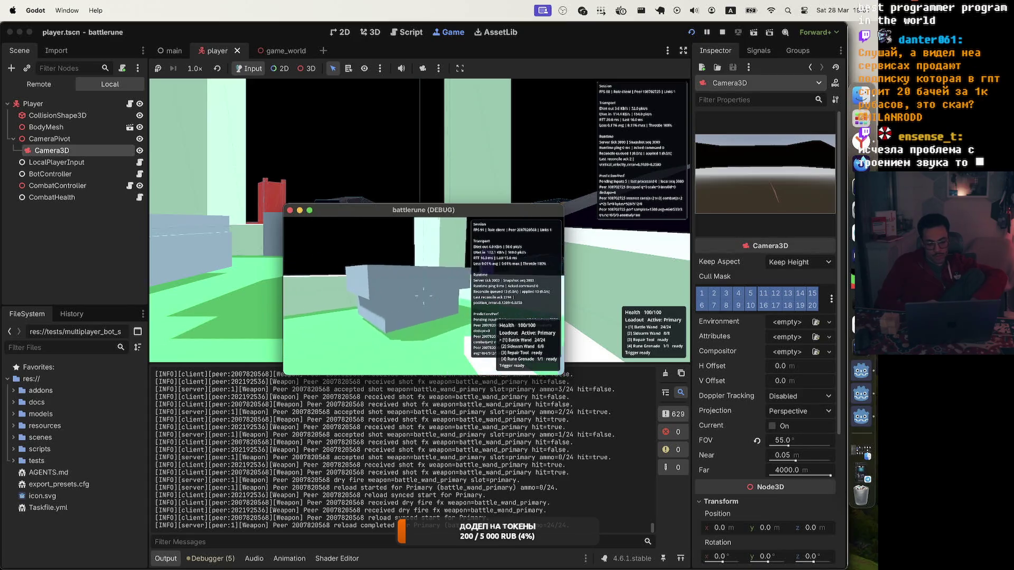
# Step: Mount the Arcane Turtle Tank in the running playtest
pyautogui.press('e')
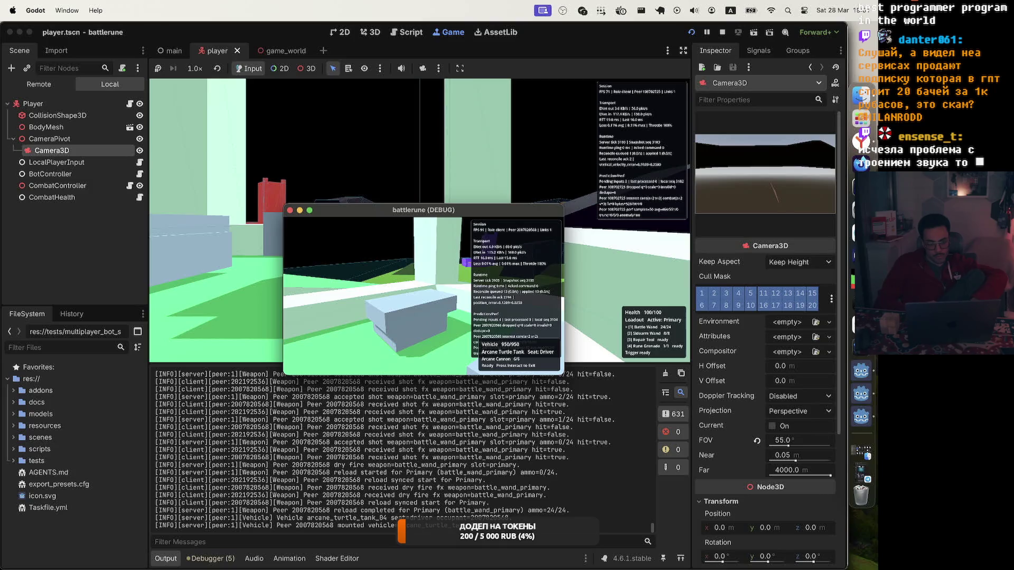
# Step: Fire the tank cannon, dismount, close two debug game clients, and refocus the embedded game view
pyautogui.click(423, 296)
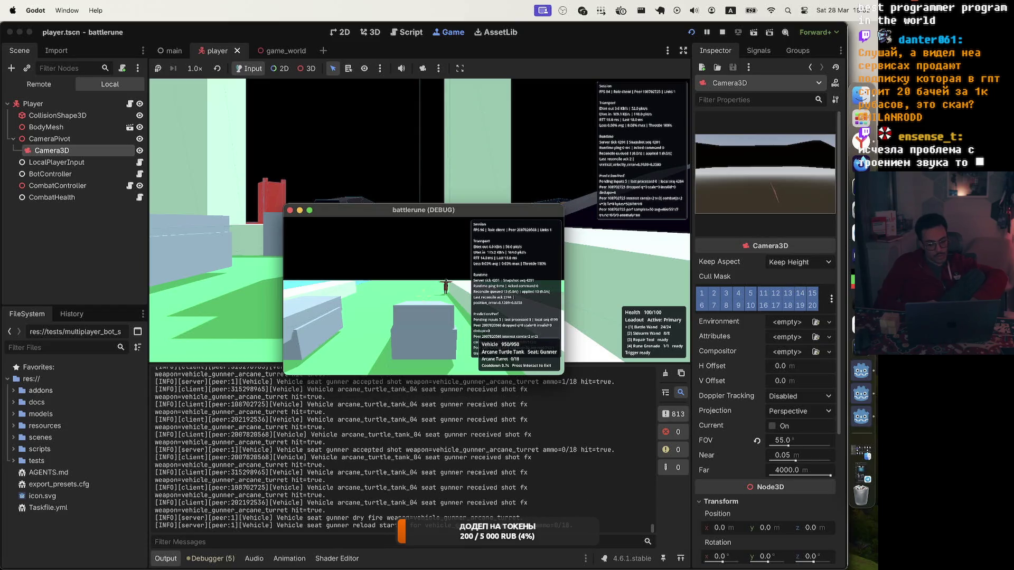
pyautogui.press('e')
pyautogui.press('Escape')
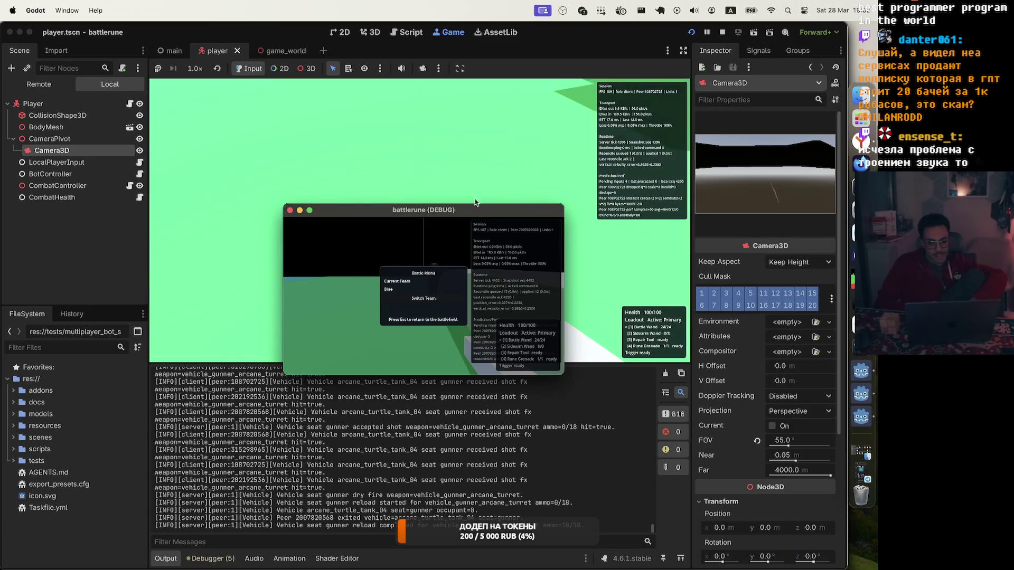
pyautogui.click(289, 211)
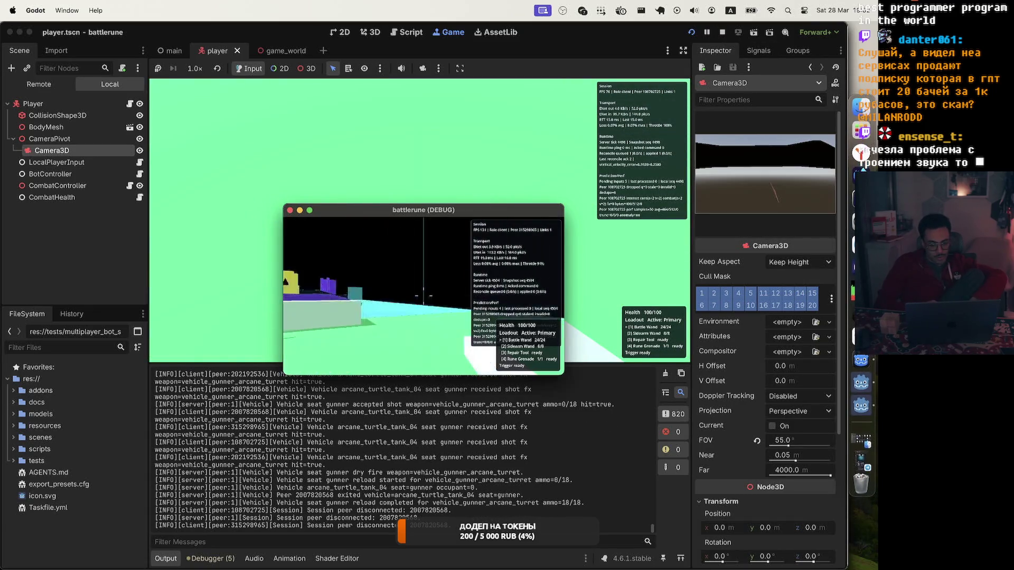
pyautogui.press('Escape')
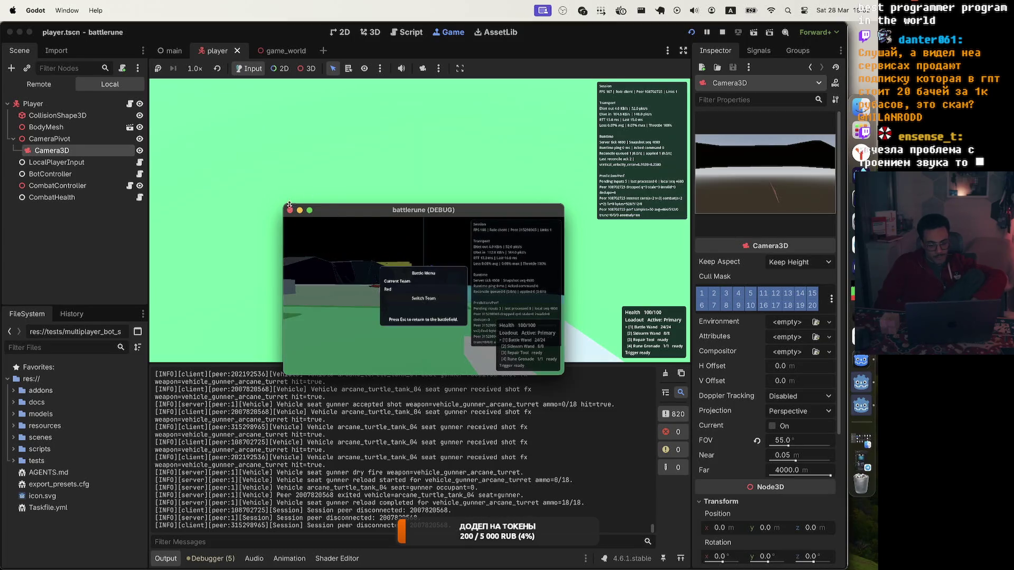
pyautogui.click(289, 210)
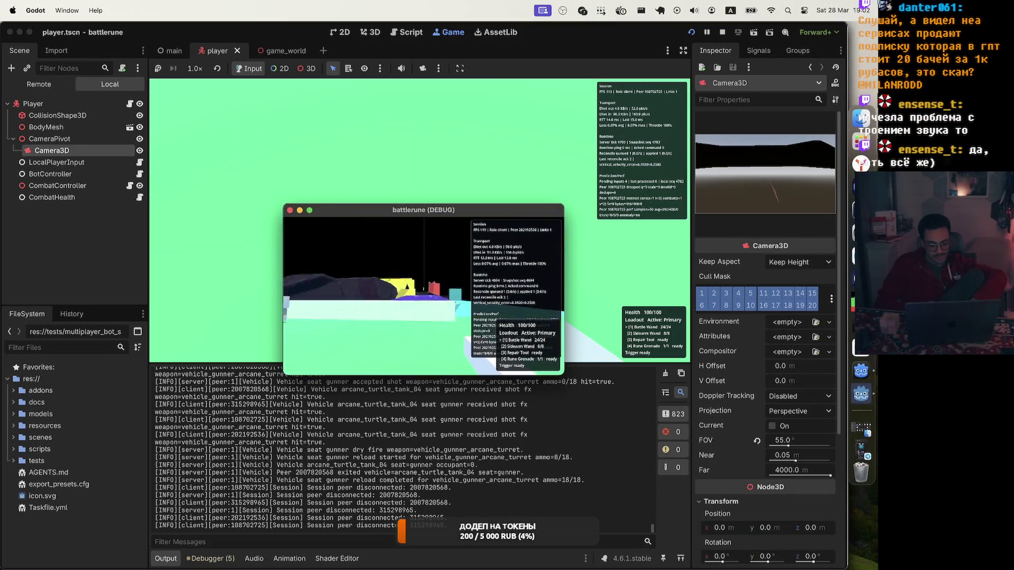
pyautogui.press('Escape')
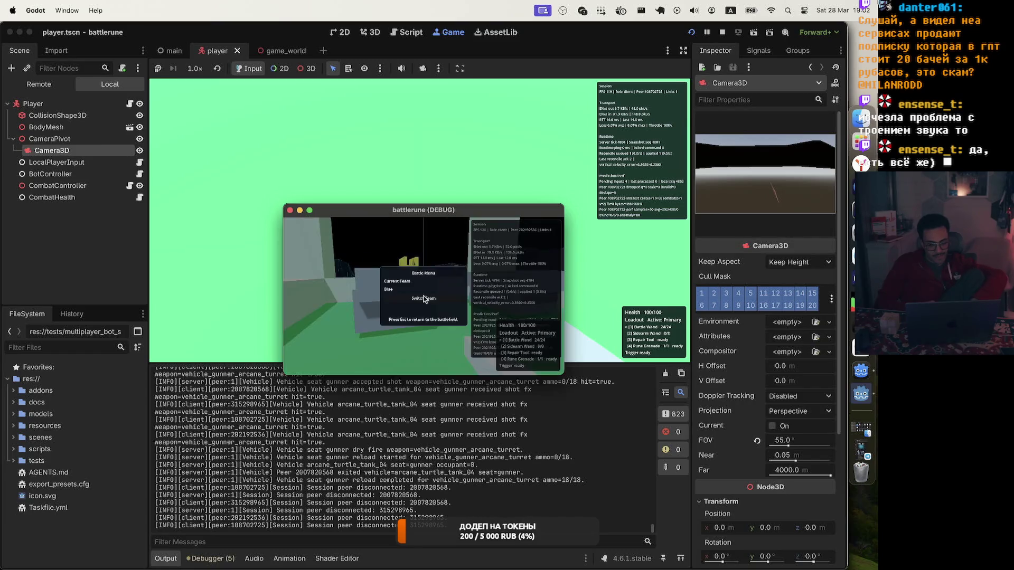
pyautogui.click(422, 174)
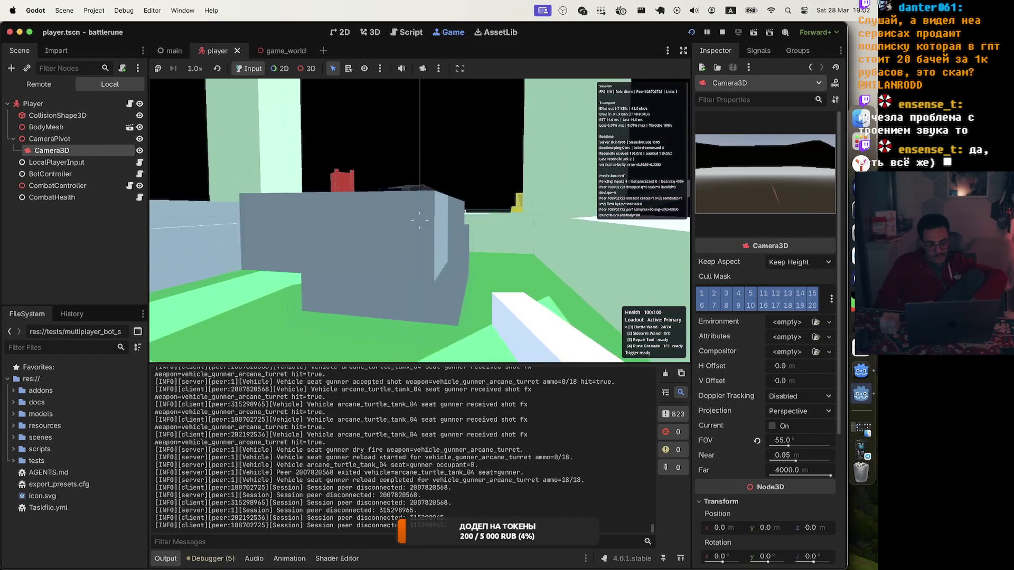
# Step: Mount the tank as driver, fire its cannon, then move to the gunner seat
pyautogui.press('e')
pyautogui.click(420, 220)
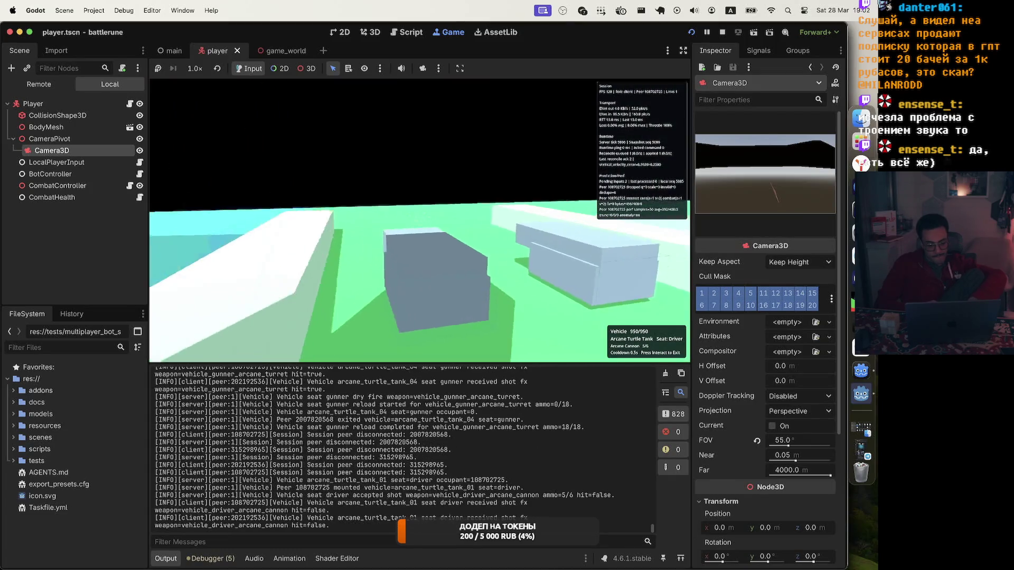
pyautogui.press('f')
# Step: Fire the gunner turret through several magazines and reloads until tank_02 is destroyed
pyautogui.click(420, 220)
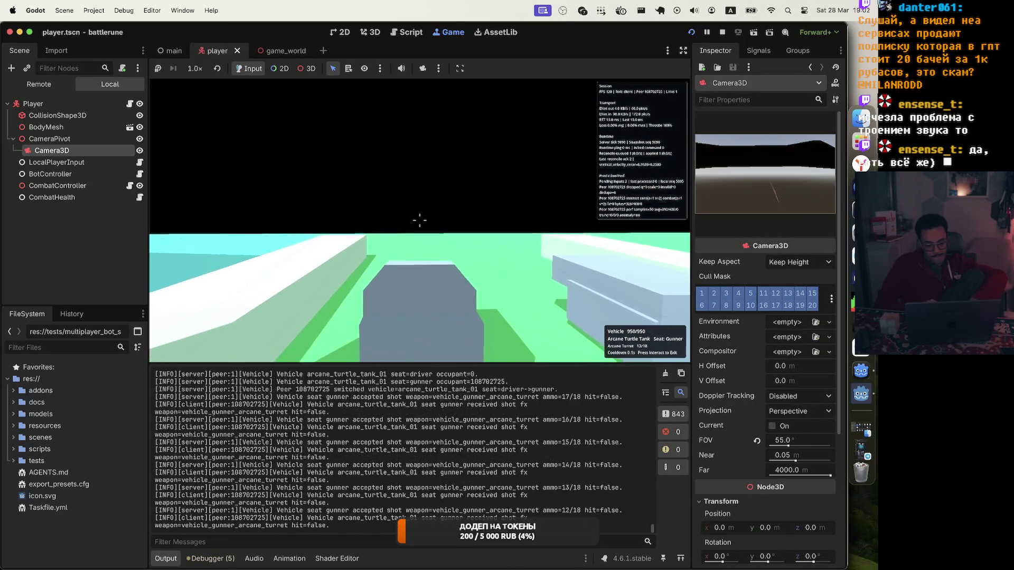
pyautogui.click(419, 221)
pyautogui.click(420, 220)
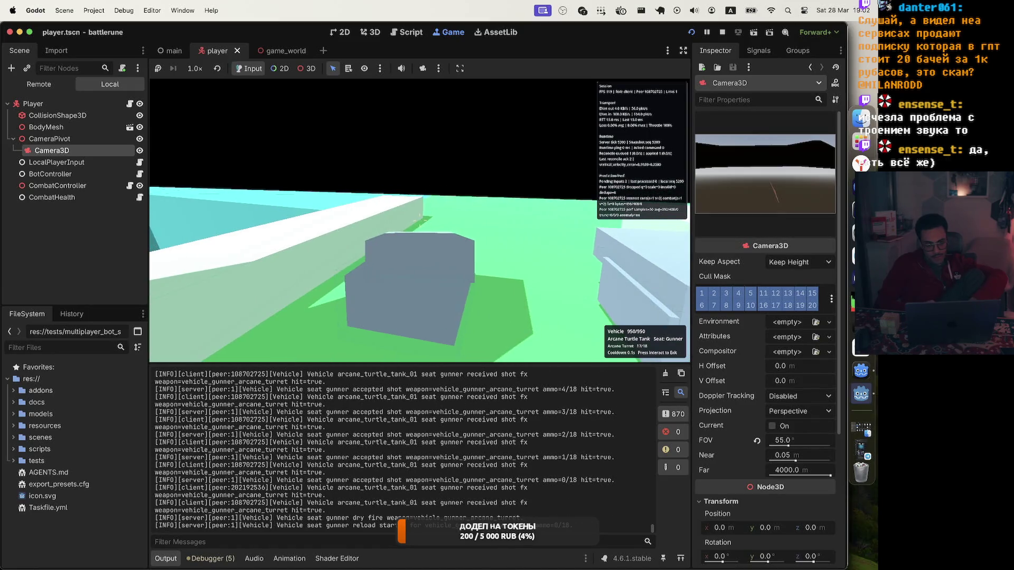
pyautogui.click(420, 220)
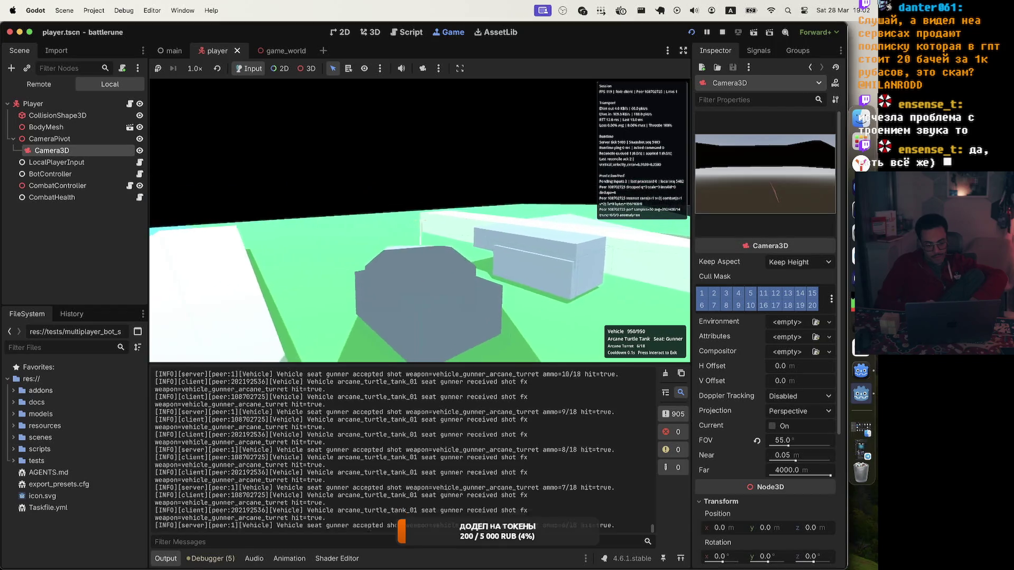
pyautogui.click(419, 220)
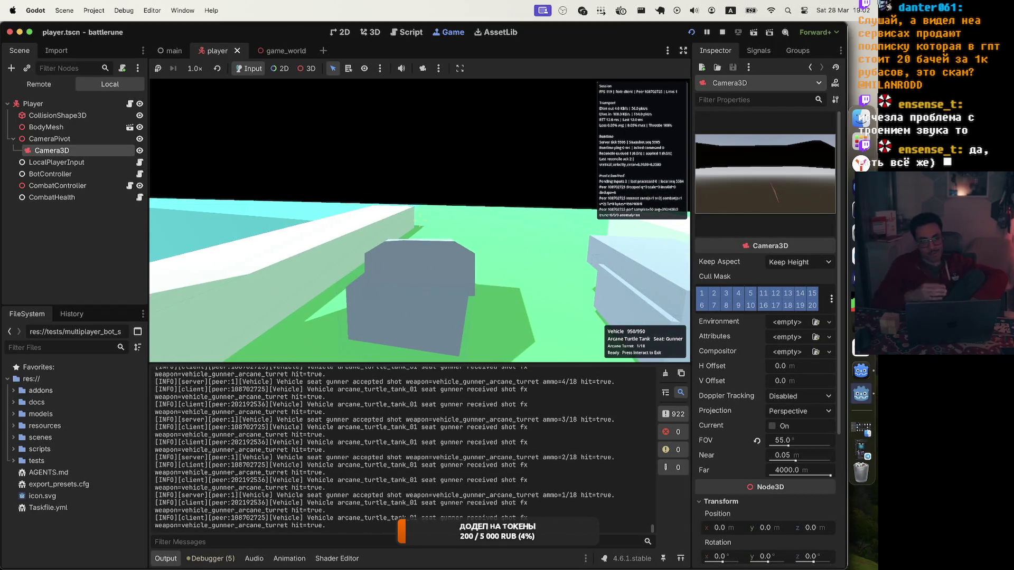
pyautogui.click(420, 220)
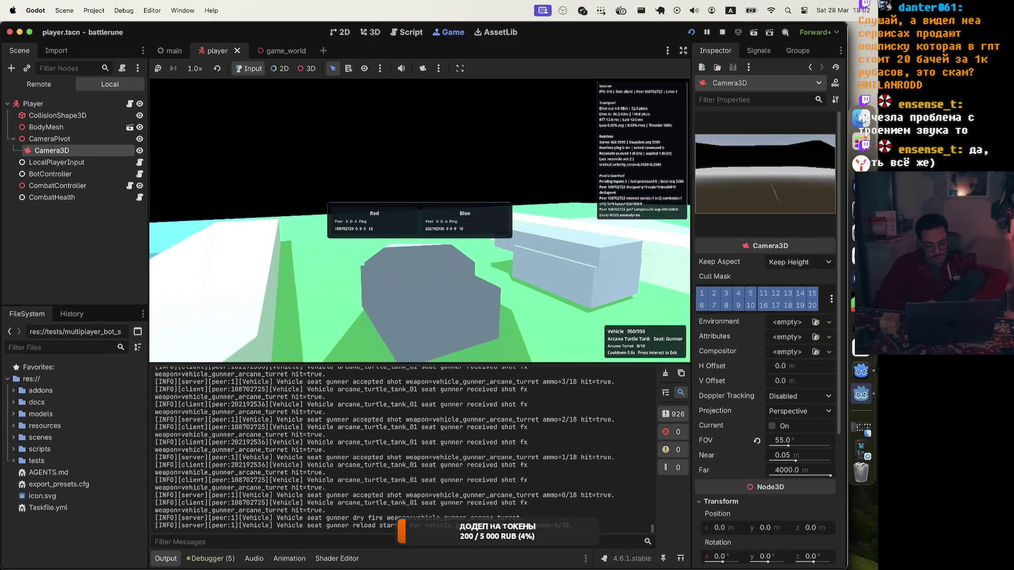
pyautogui.click(420, 218)
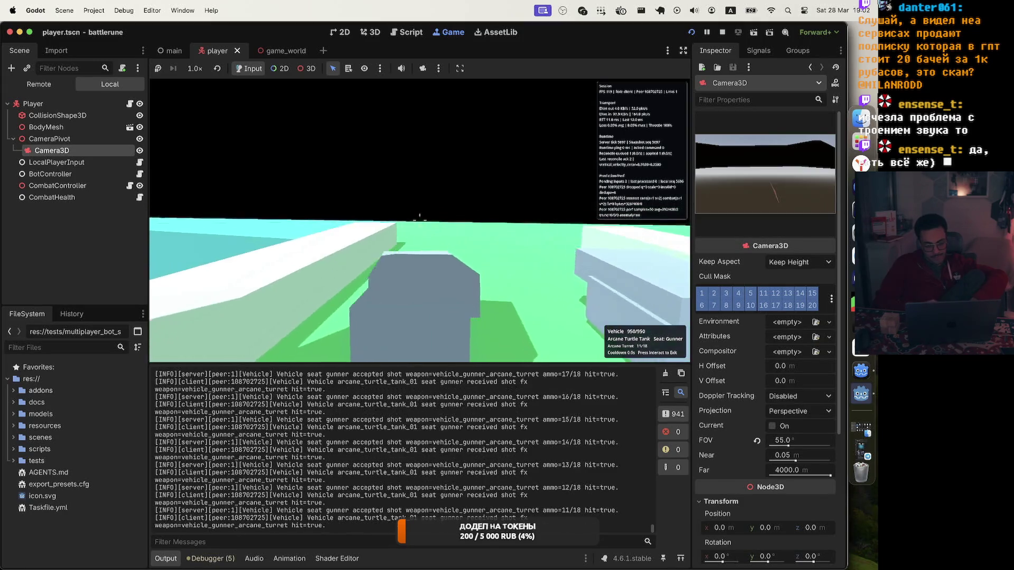
pyautogui.click(420, 215)
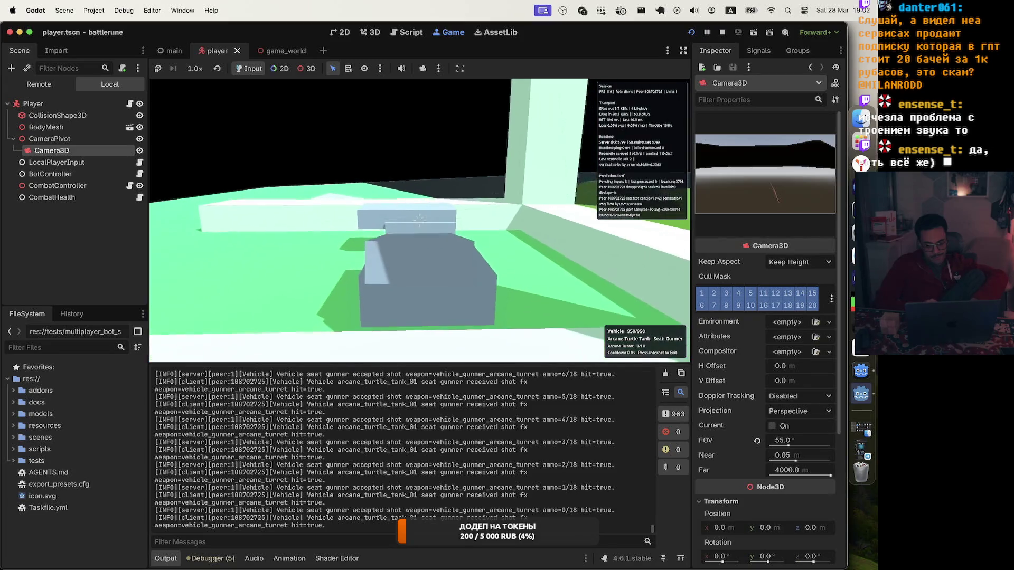
pyautogui.click(420, 222)
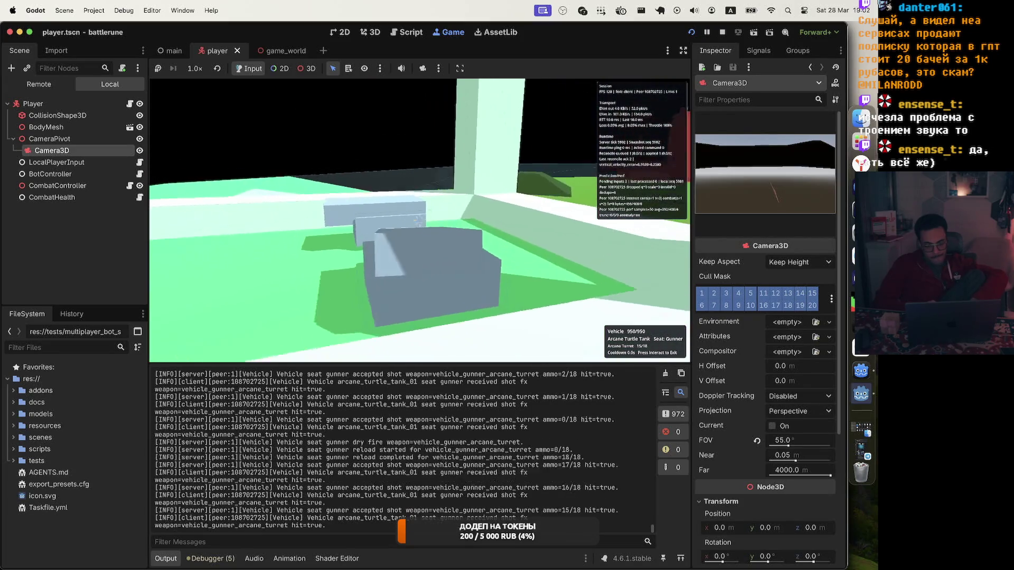
pyautogui.click(420, 220)
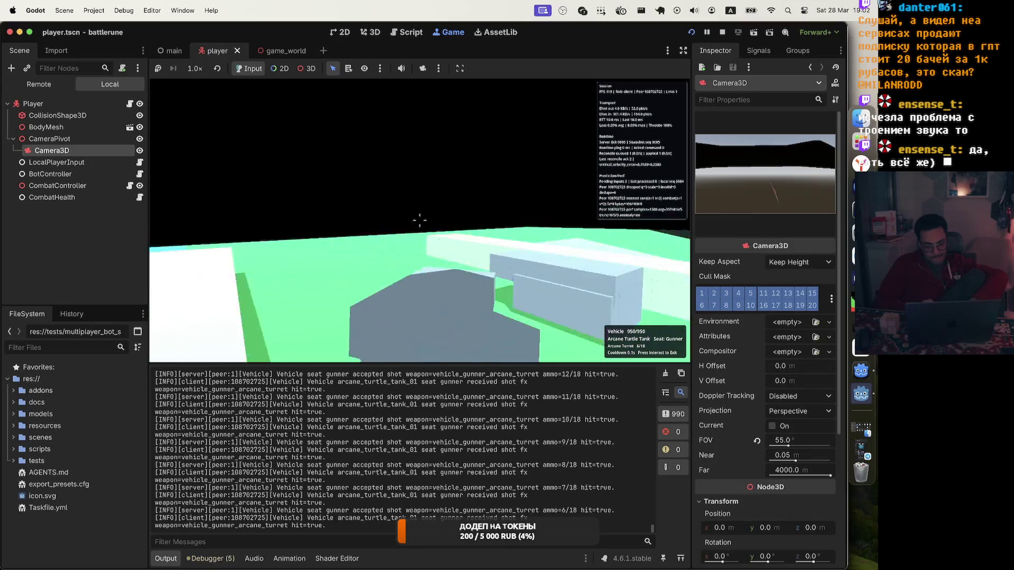
pyautogui.click(420, 221)
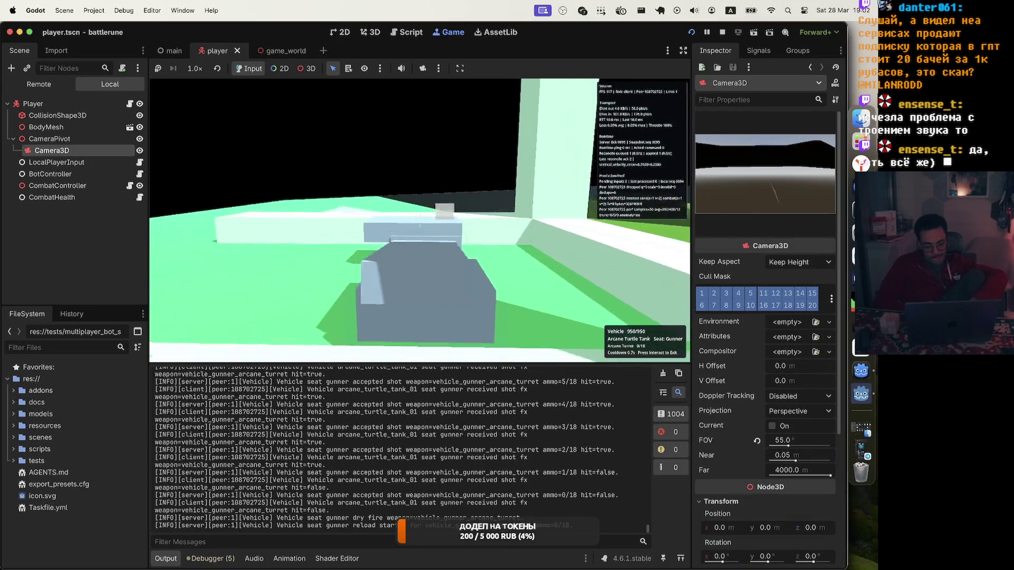
pyautogui.click(419, 221)
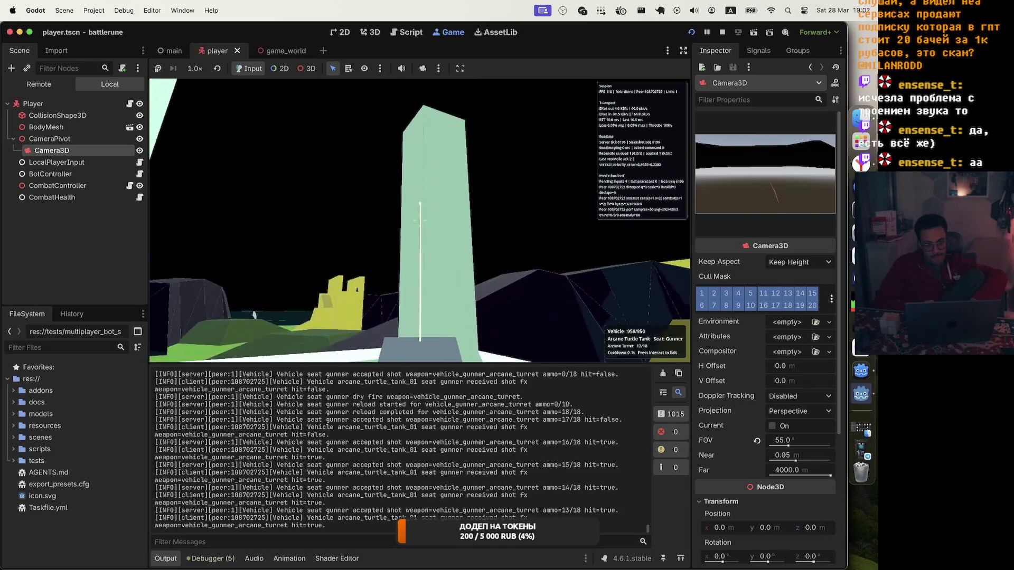
pyautogui.click(419, 221)
pyautogui.click(424, 220)
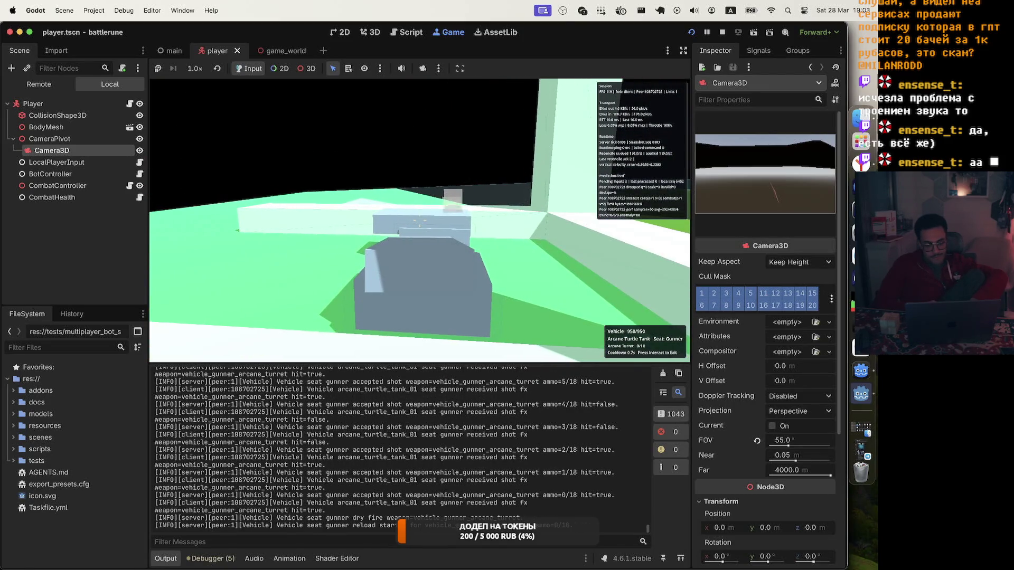
pyautogui.click(420, 227)
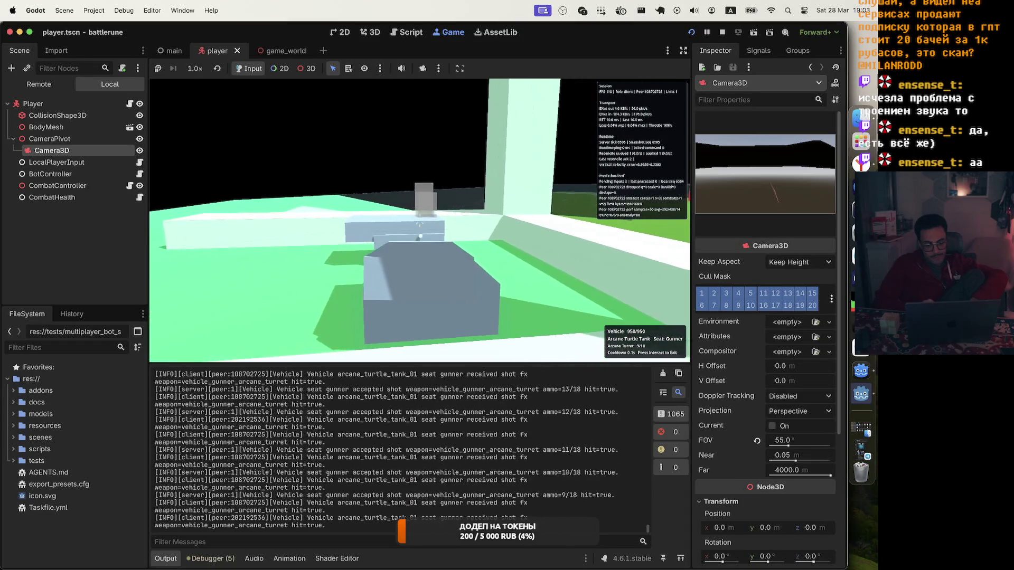
pyautogui.click(420, 231)
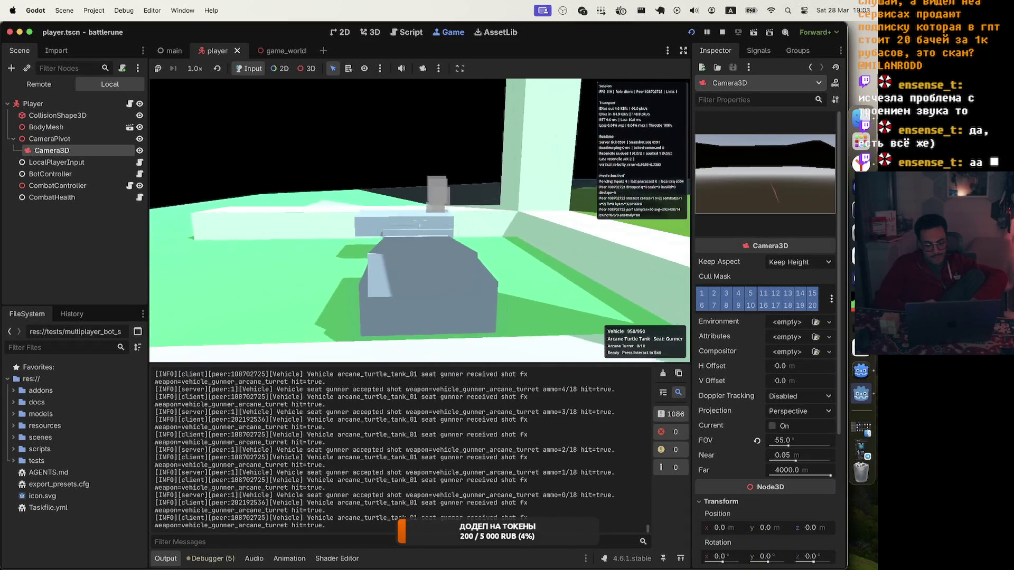
pyautogui.click(420, 224)
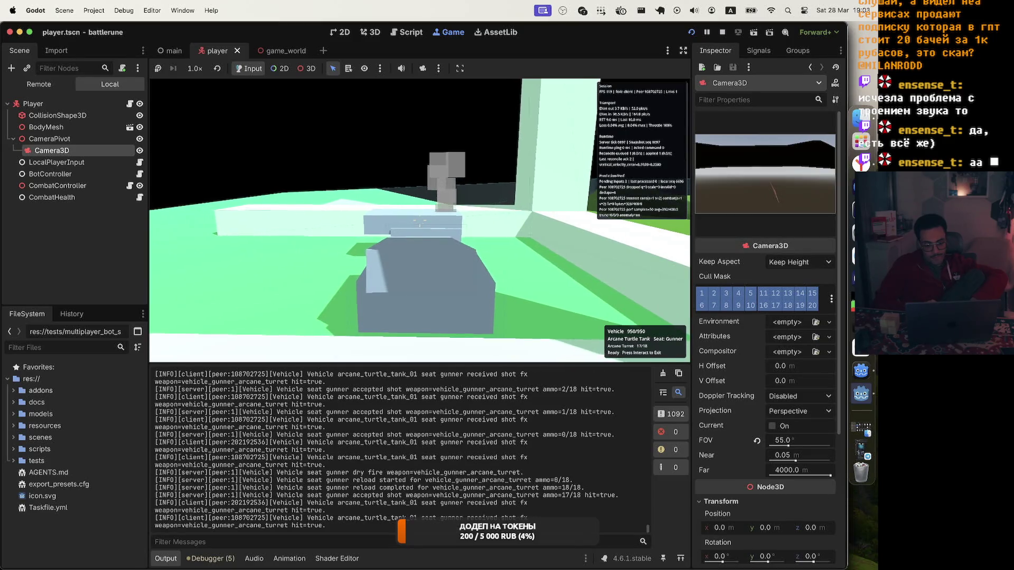
pyautogui.click(420, 224)
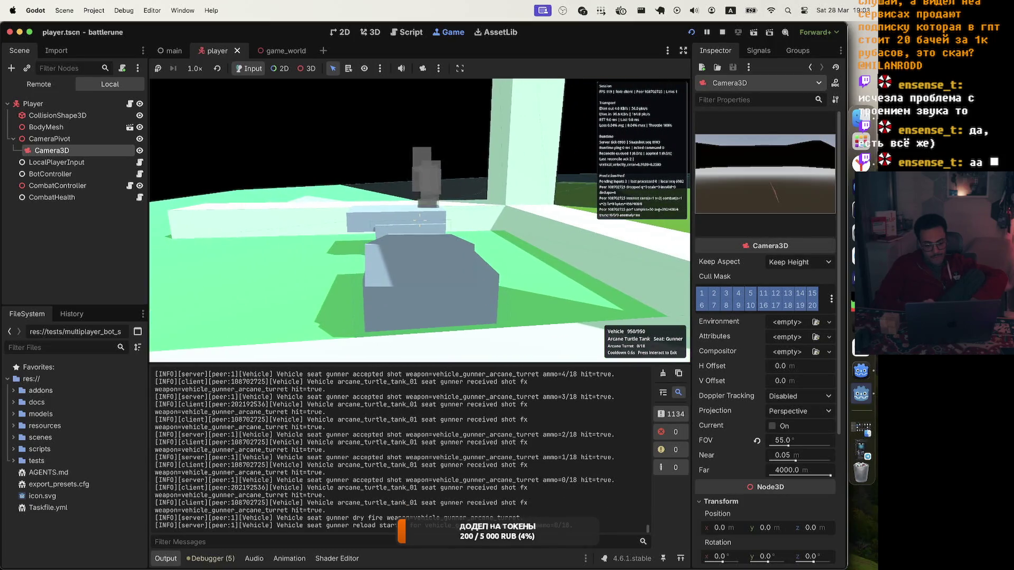
pyautogui.click(420, 219)
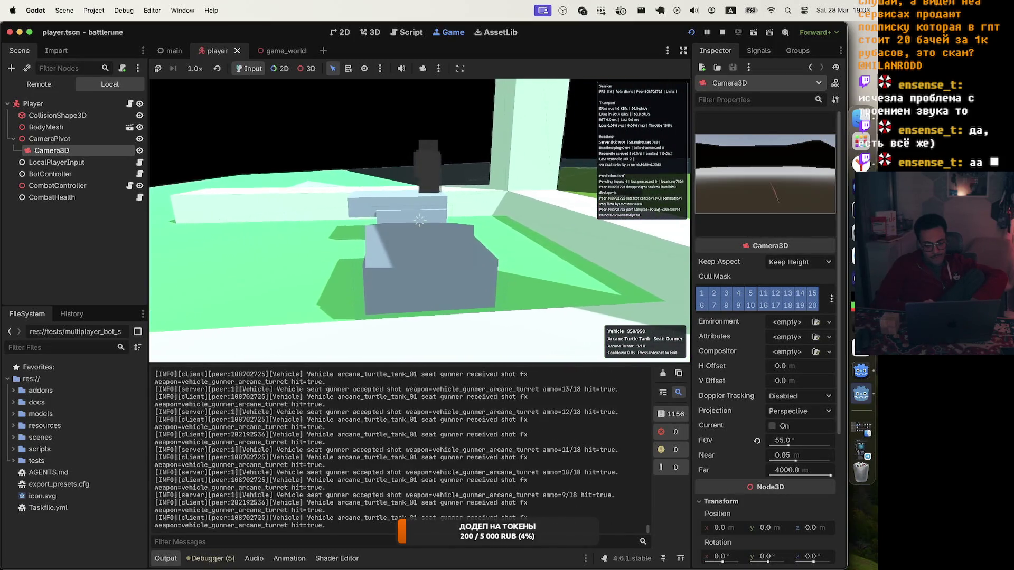
pyautogui.click(419, 220)
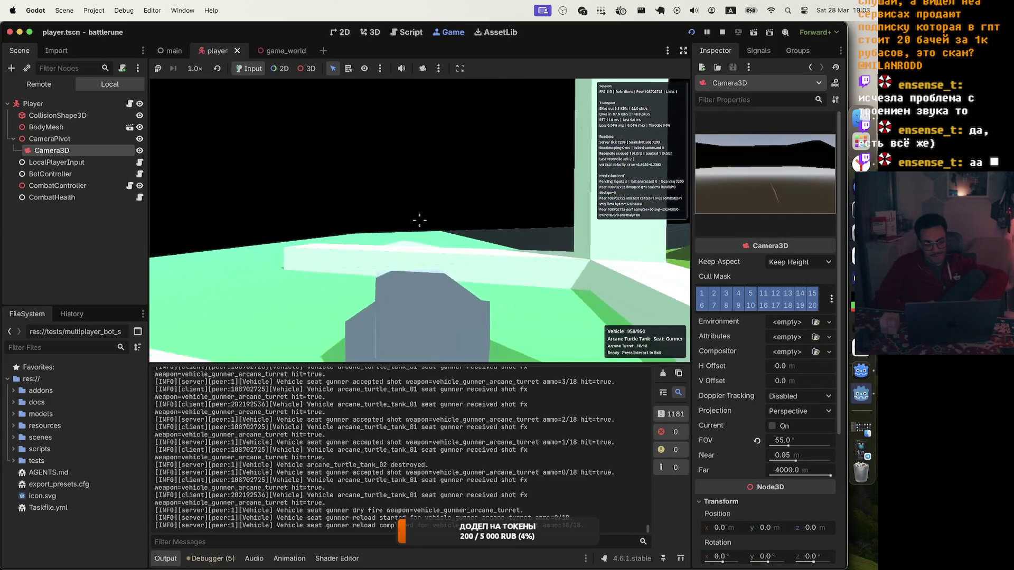
# Step: Open and close the battle menu, then switch from the gunner seat to the driver seat
pyautogui.press('Escape')
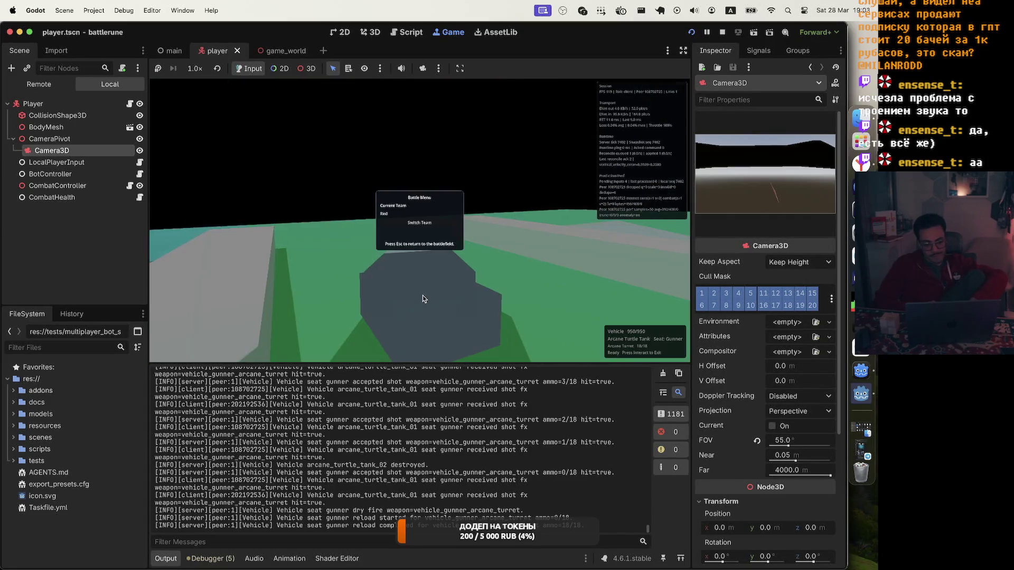
pyautogui.press('Escape')
pyautogui.press('e')
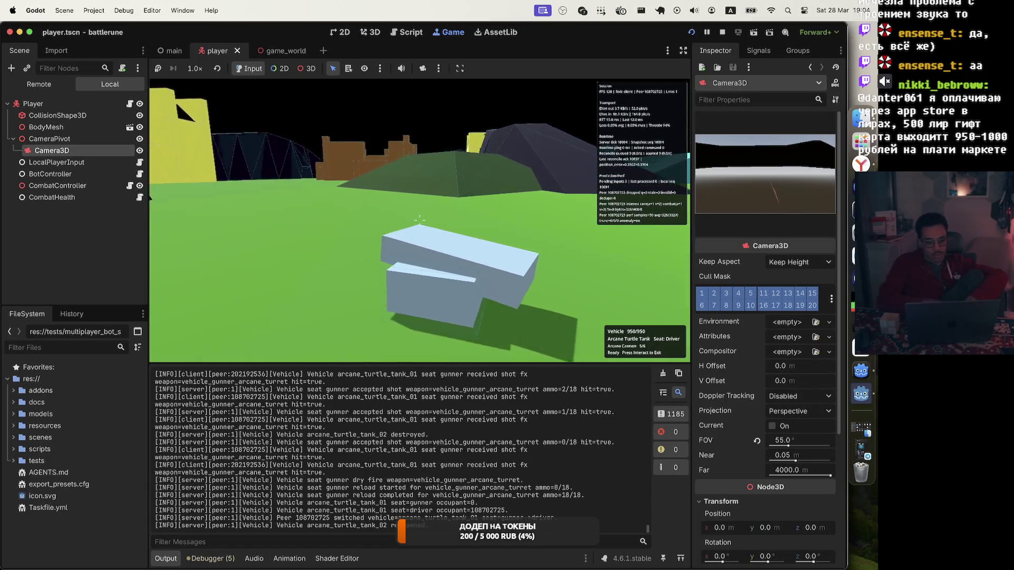
# Step: Return to the gunner seat and empty two magazines to test the reload
pyautogui.press('f')
pyautogui.click(420, 219)
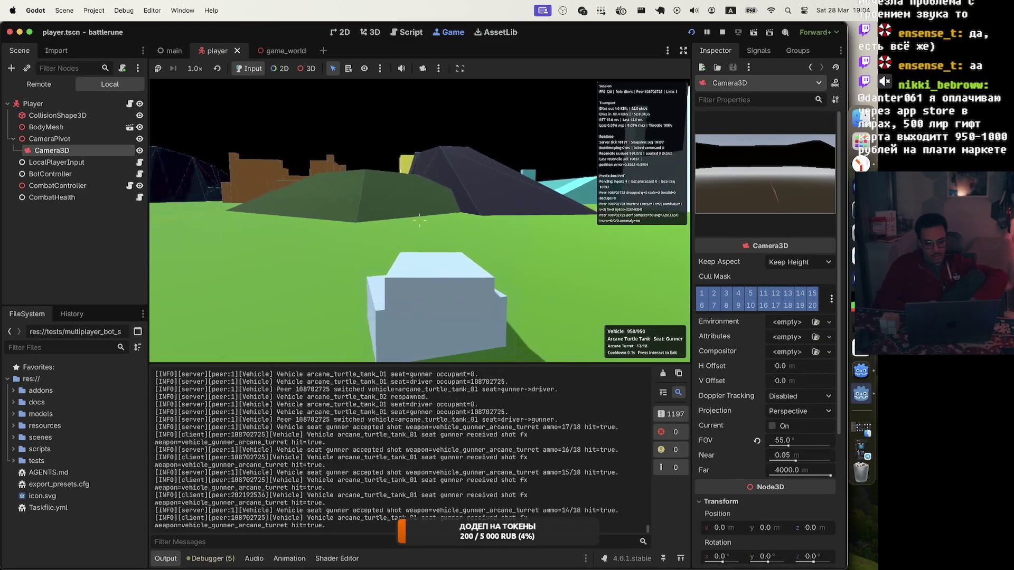
pyautogui.click(420, 219)
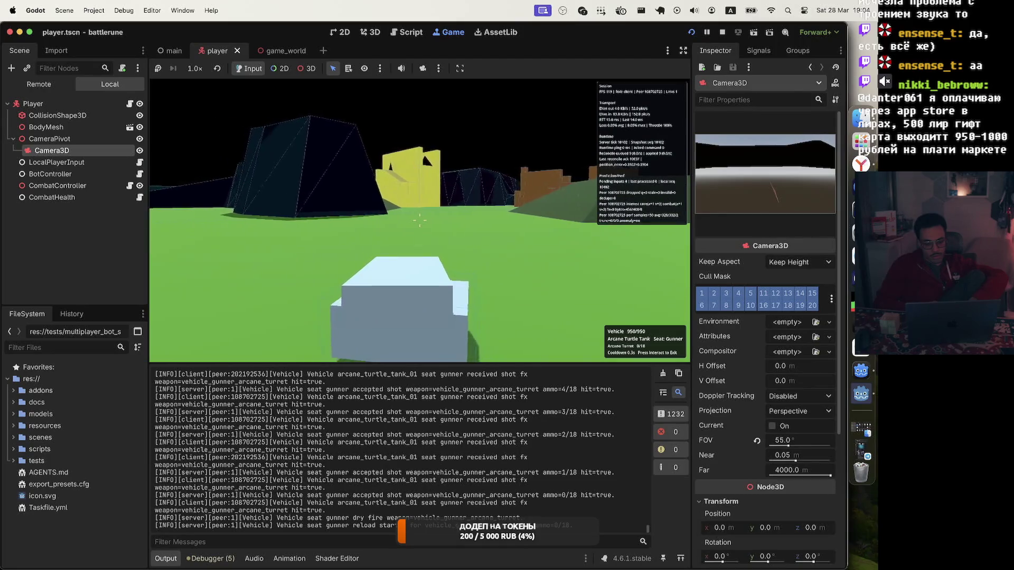
pyautogui.click(419, 219)
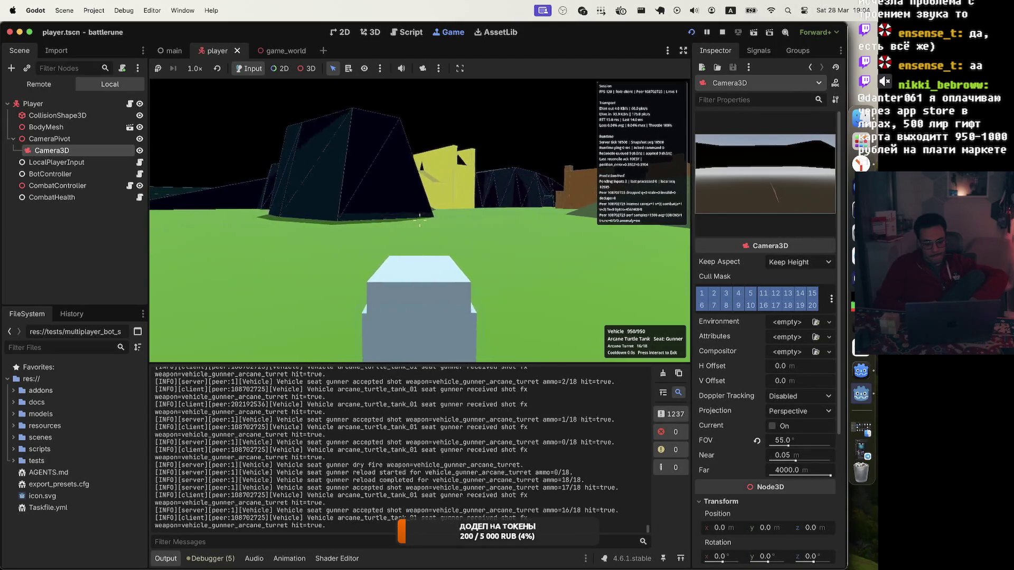
pyautogui.click(420, 219)
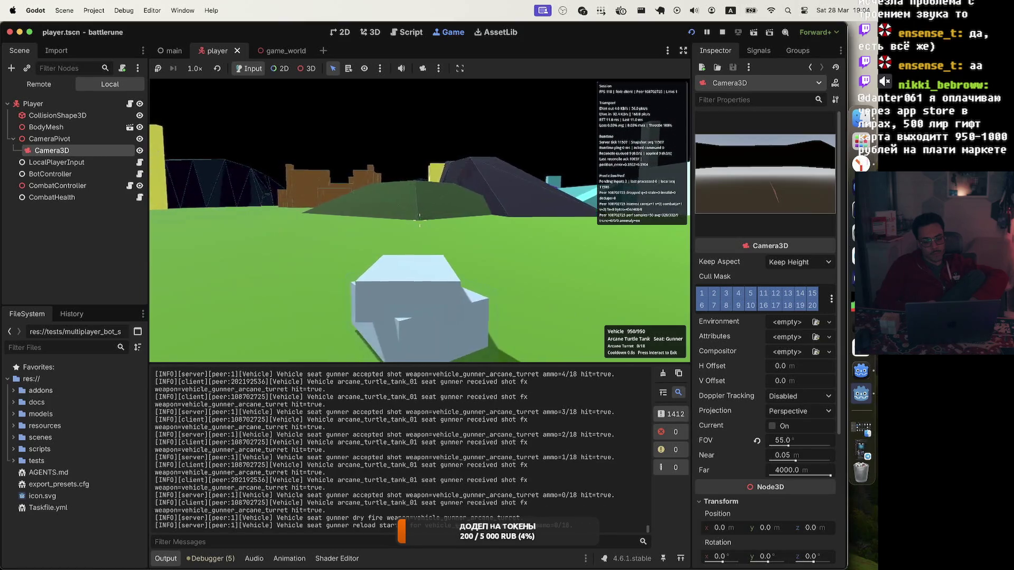
# Step: Swing the turret across targets while firing, then show the debugger's Errors list
pyautogui.moveTo(420, 219); pyautogui.dragTo(419, 219)
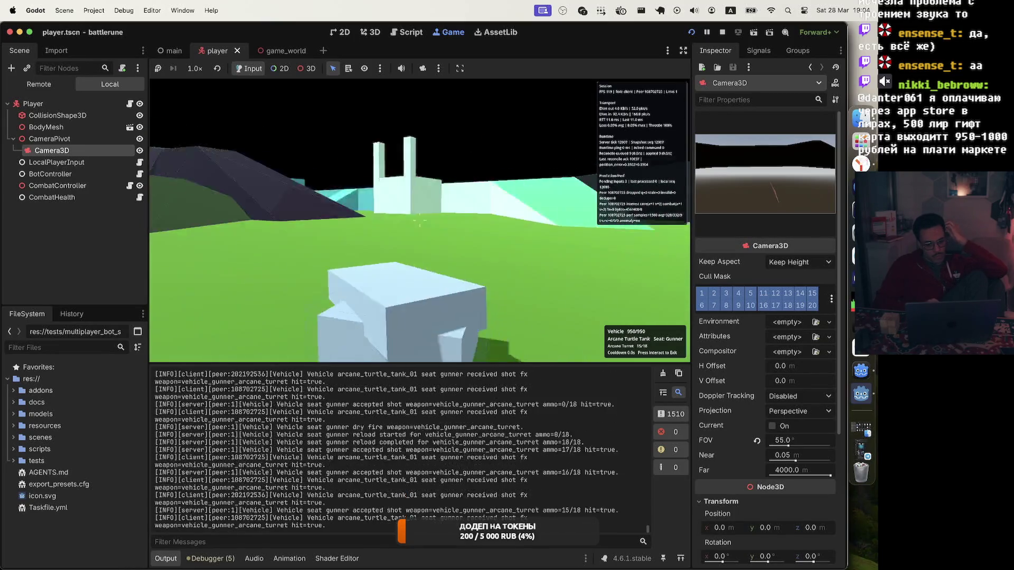
pyautogui.moveTo(420, 219); pyautogui.dragTo(419, 219)
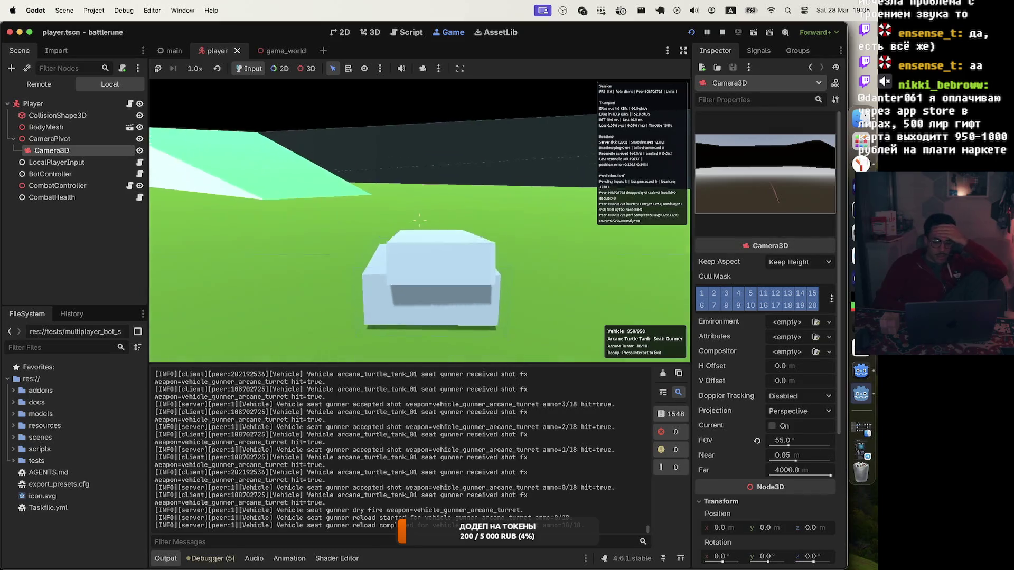
pyautogui.moveTo(420, 220); pyautogui.dragTo(420, 220)
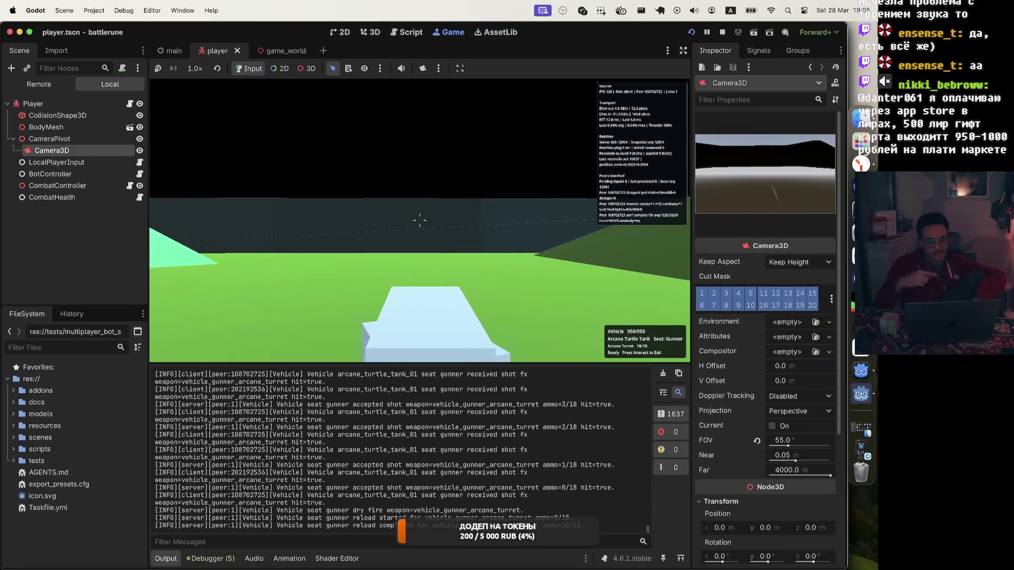
pyautogui.press('Escape')
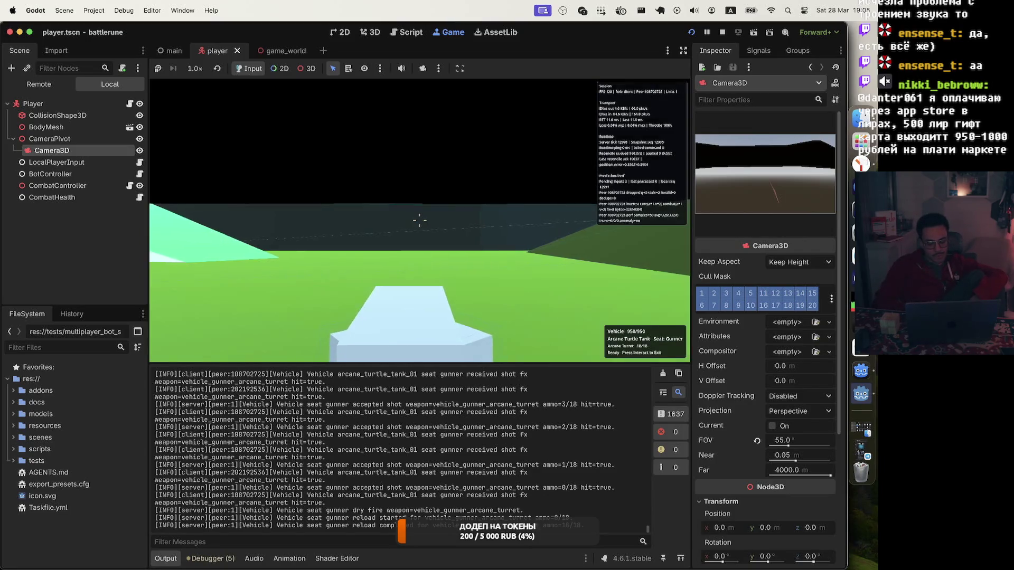
pyautogui.click(211, 558)
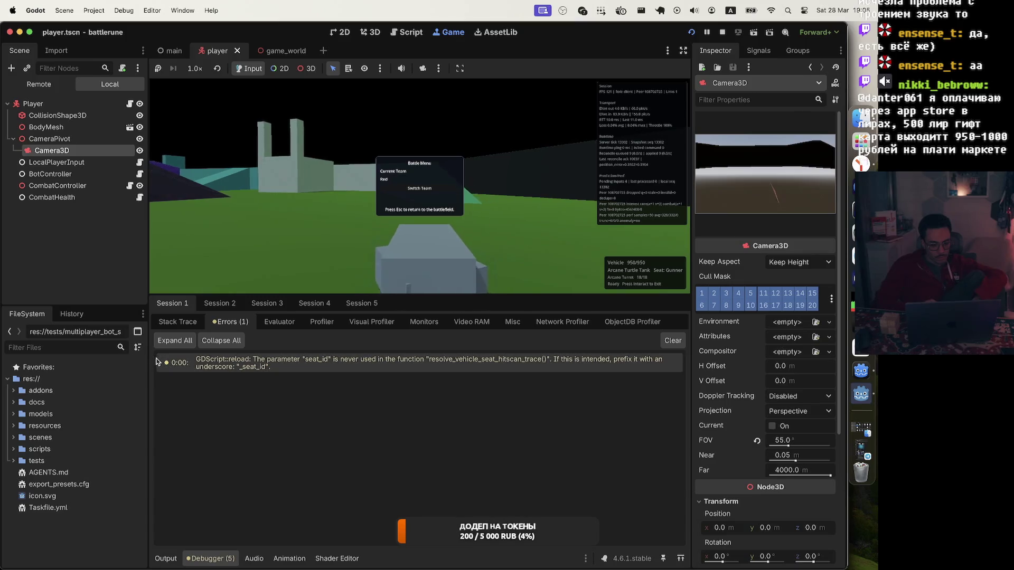
# Step: Open the seat_id warning at vehicle_runtime.gd line 1913, copy it, and bring Codex forward
pyautogui.doubleClick(240, 362)
pyautogui.rightClick(244, 362)
pyautogui.click(265, 370)
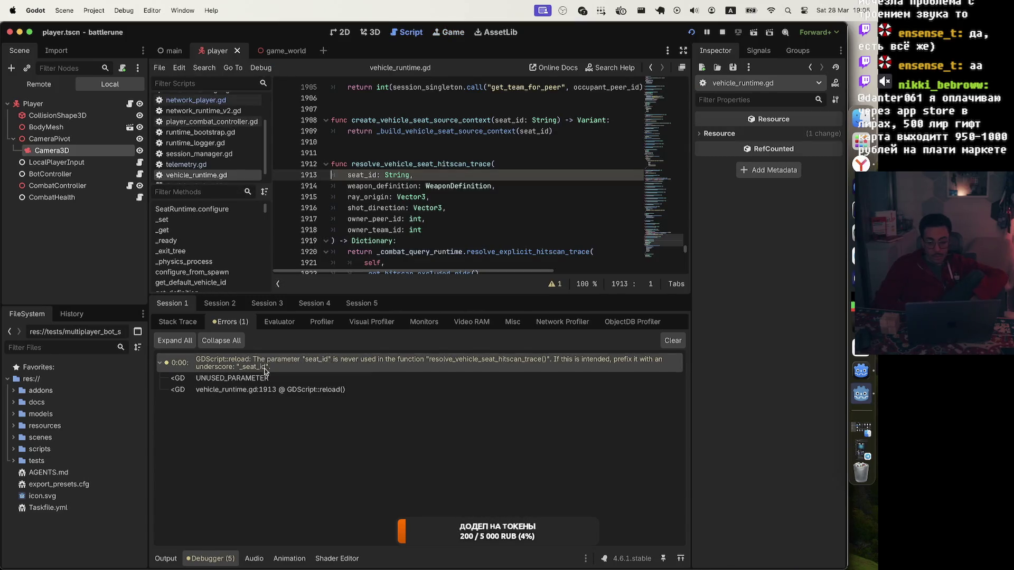
pyautogui.click(851, 353)
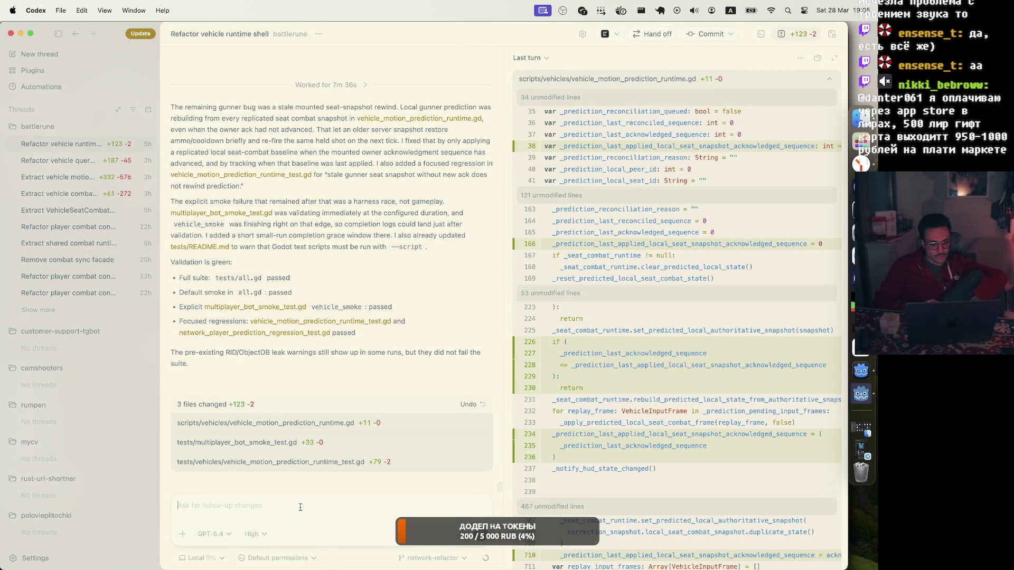
# Step: Commit and push the changes to network-refactor, then paste the seat_id warning into a new thread
pyautogui.click(699, 36)
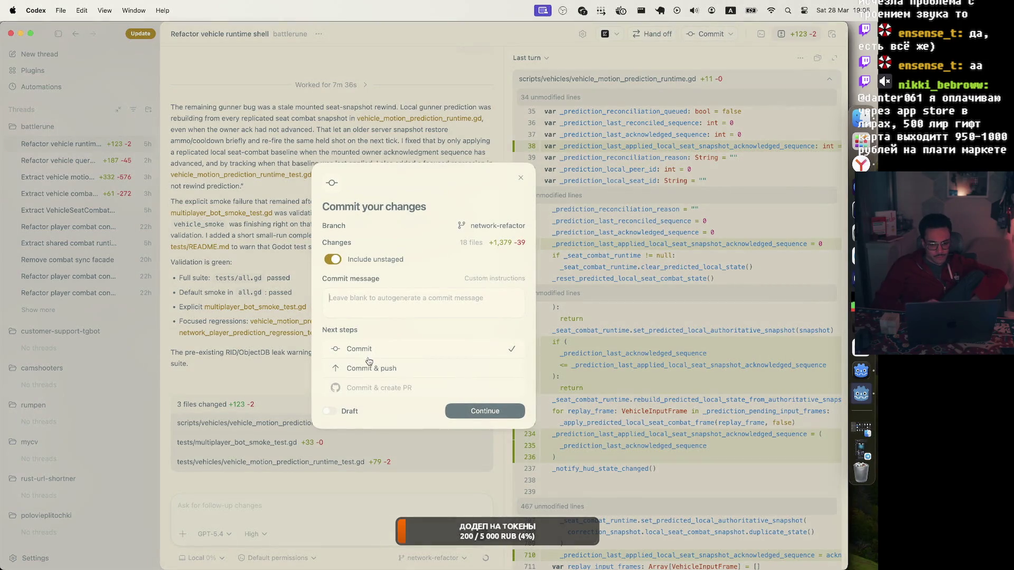
pyautogui.click(486, 412)
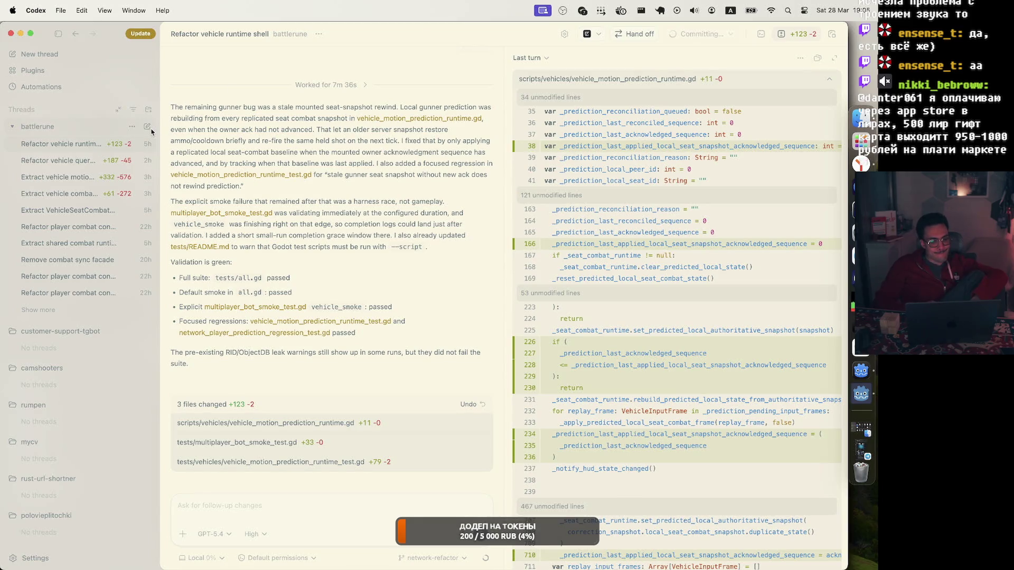
pyautogui.press('super+n')
pyautogui.press('super+v')
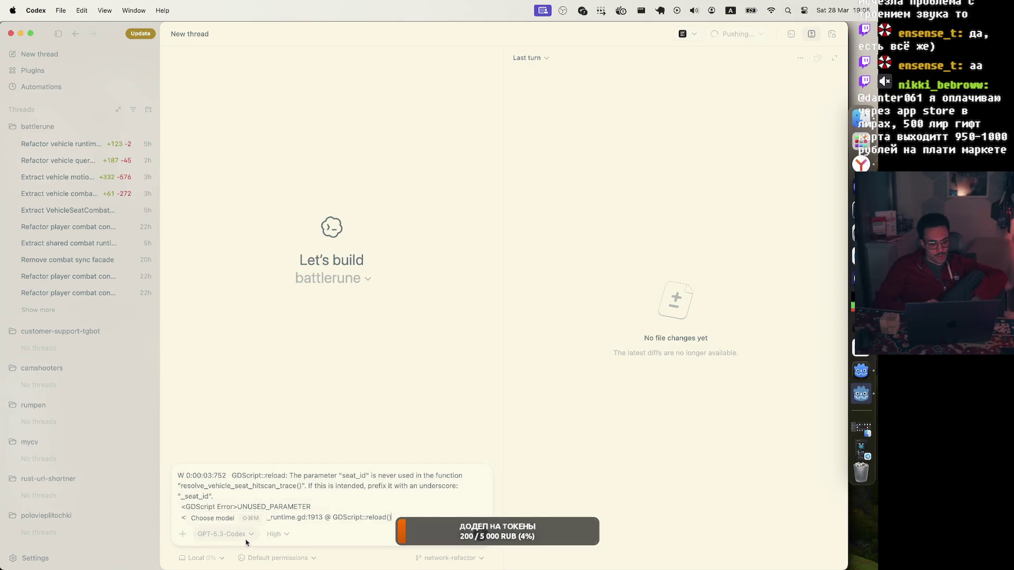
# Step: Switch the new thread's model to GPT-5.4, then return to Godot
pyautogui.click(204, 535)
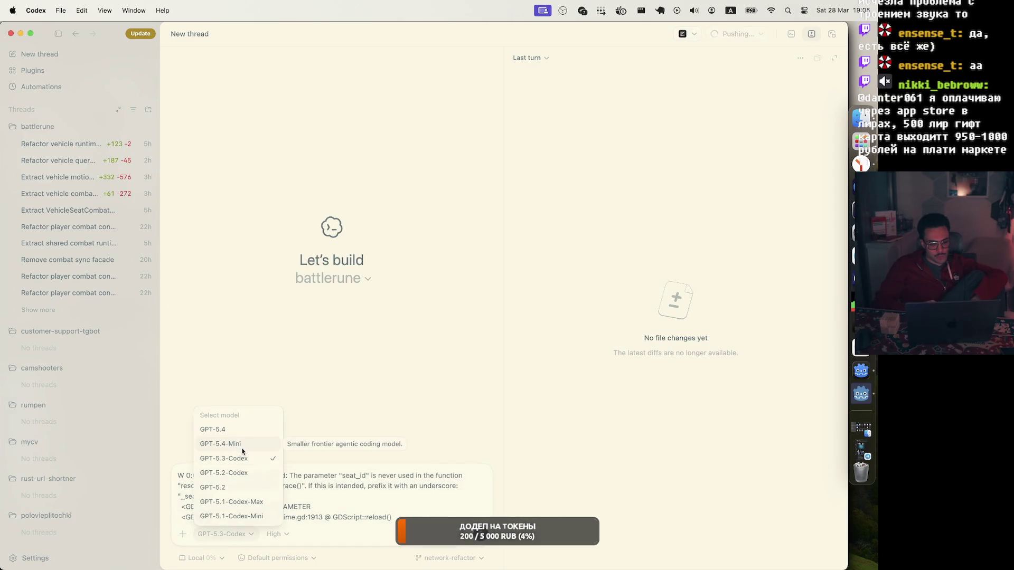
pyautogui.click(256, 434)
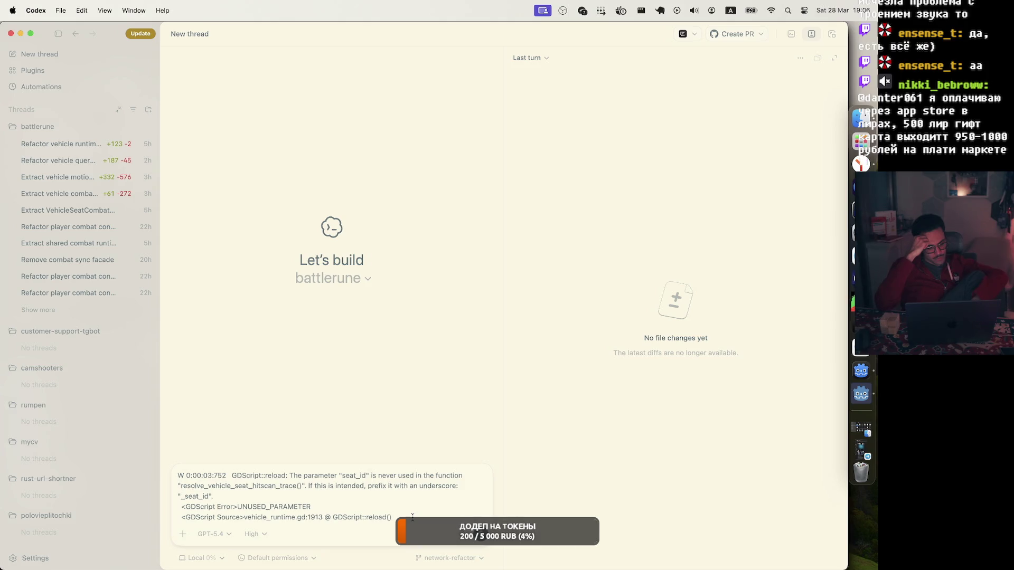
pyautogui.click(861, 371)
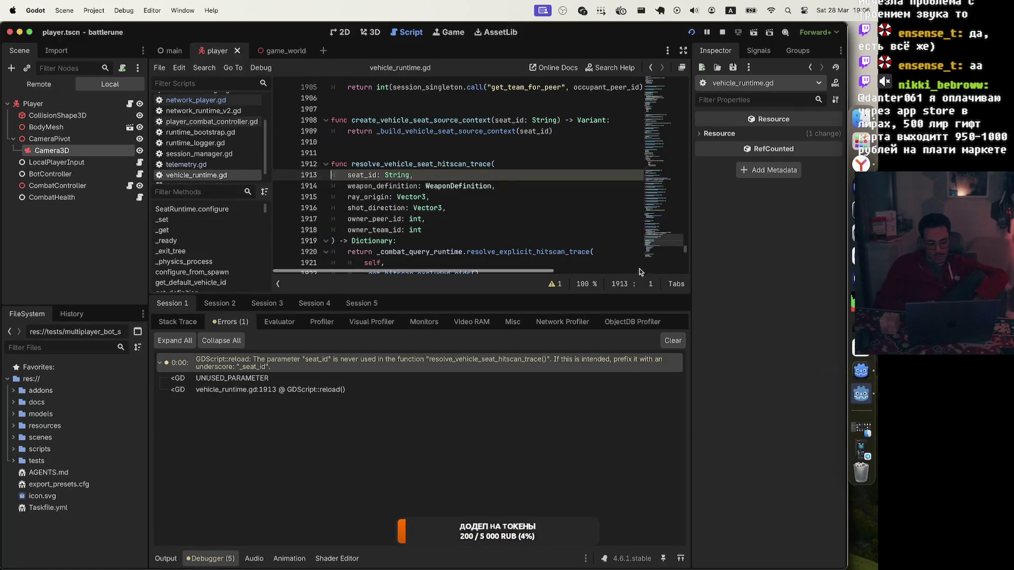
# Step: Resume the running game from the Battle Menu and fire the gunner turret until it reloads
pyautogui.click(447, 32)
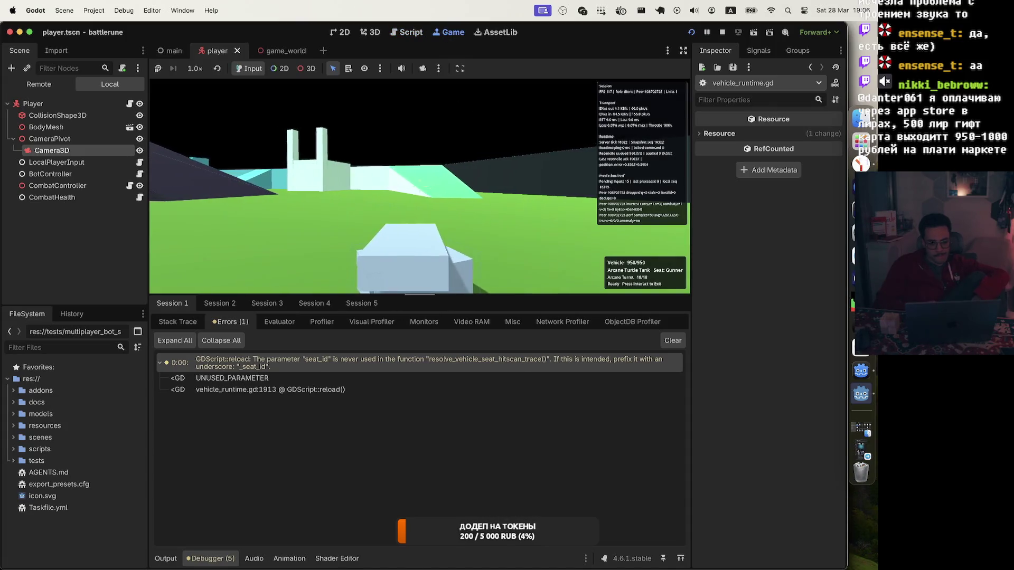
pyautogui.press('Escape')
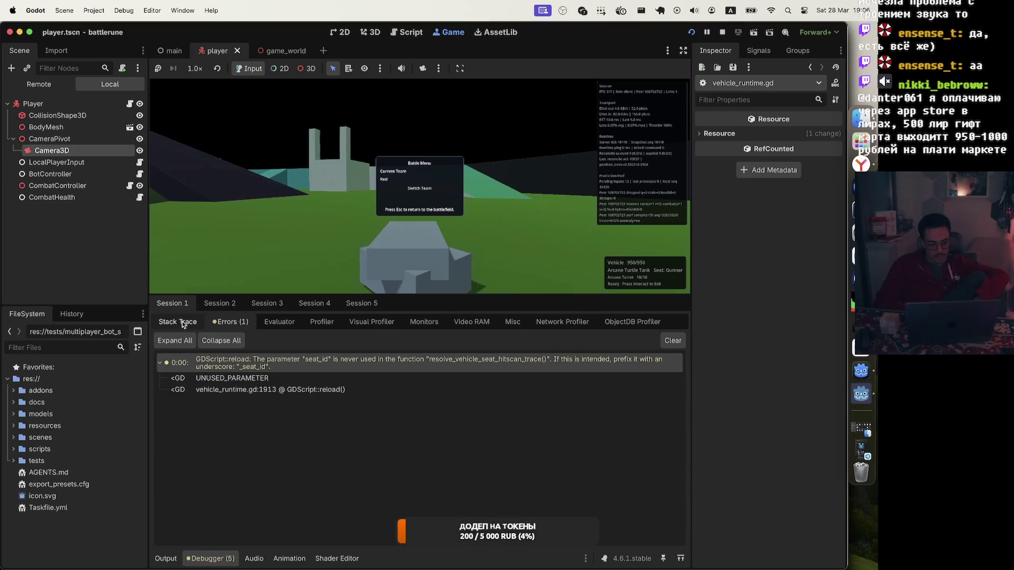
pyautogui.press('Escape')
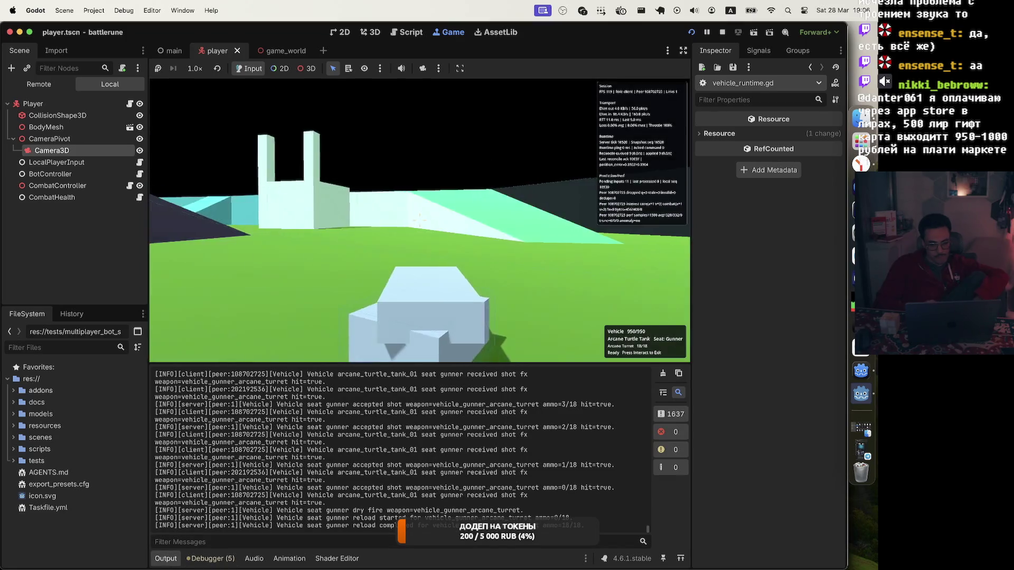
pyautogui.click(420, 220)
pyautogui.click(420, 220)
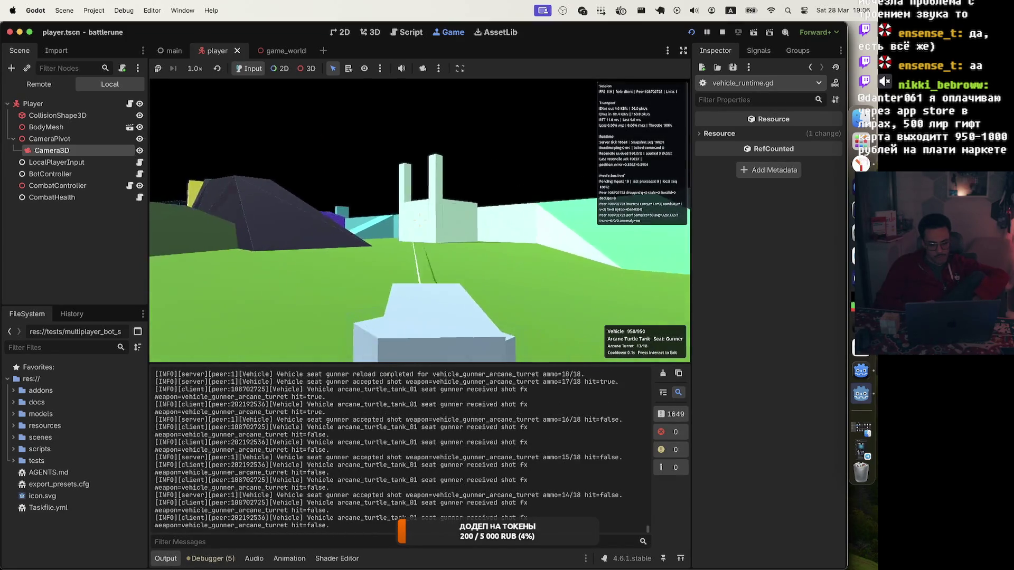
pyautogui.click(419, 220)
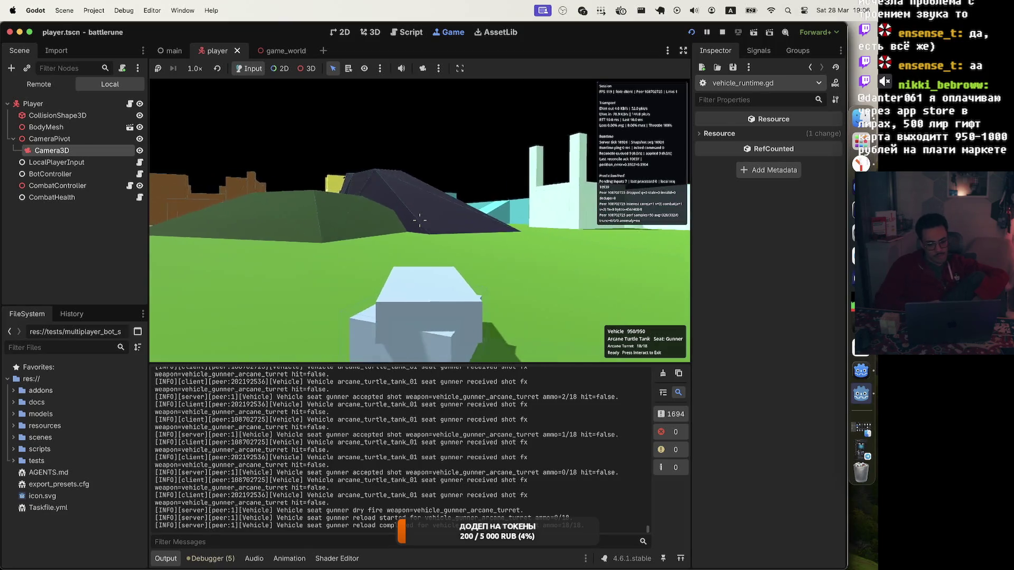
# Step: Fire the gunner turret at the hill through two more magazine reloads
pyautogui.click(420, 220)
pyautogui.click(420, 220)
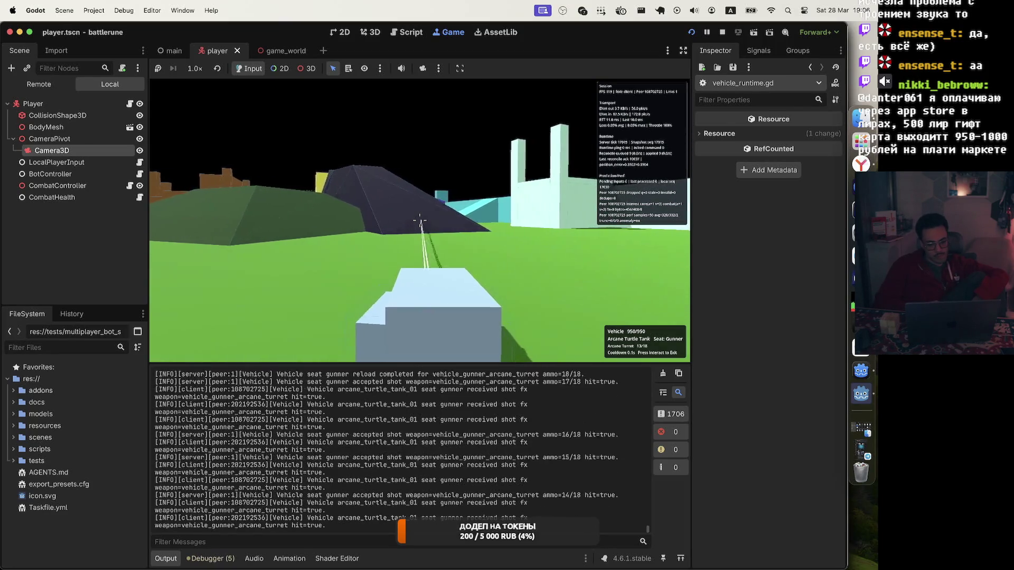
pyautogui.click(420, 220)
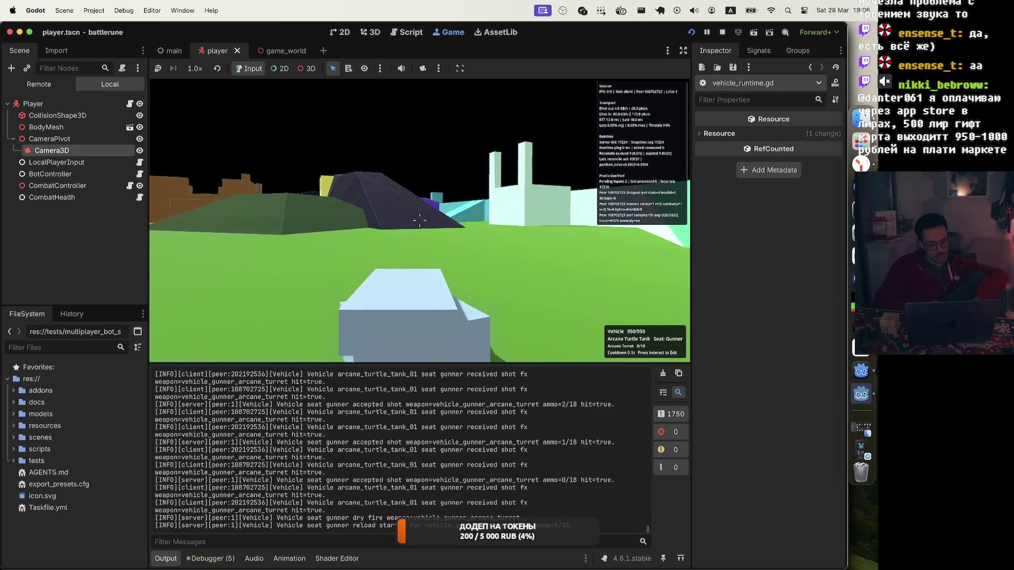
pyautogui.click(419, 220)
pyautogui.click(420, 220)
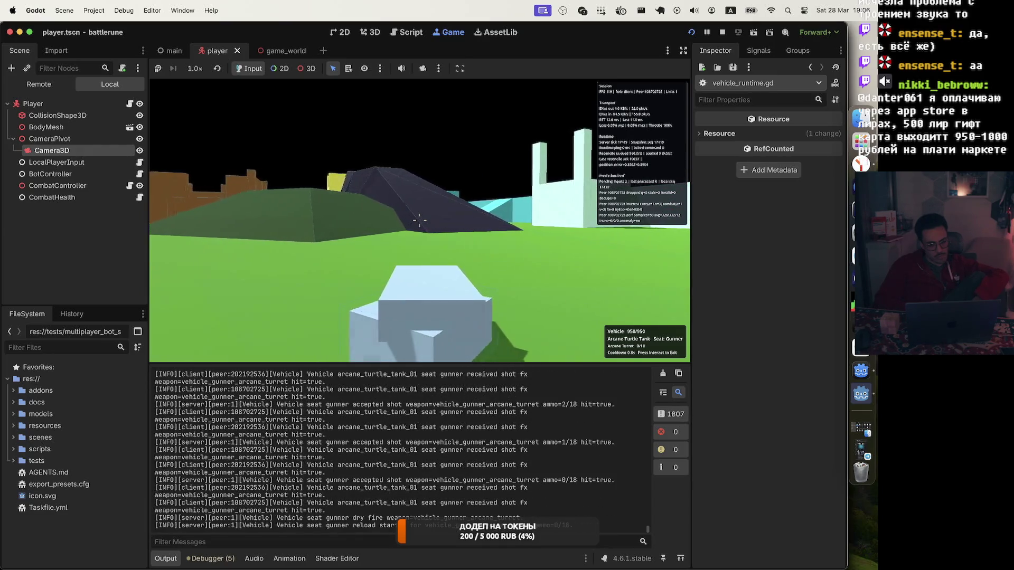
pyautogui.click(420, 220)
pyautogui.click(420, 220)
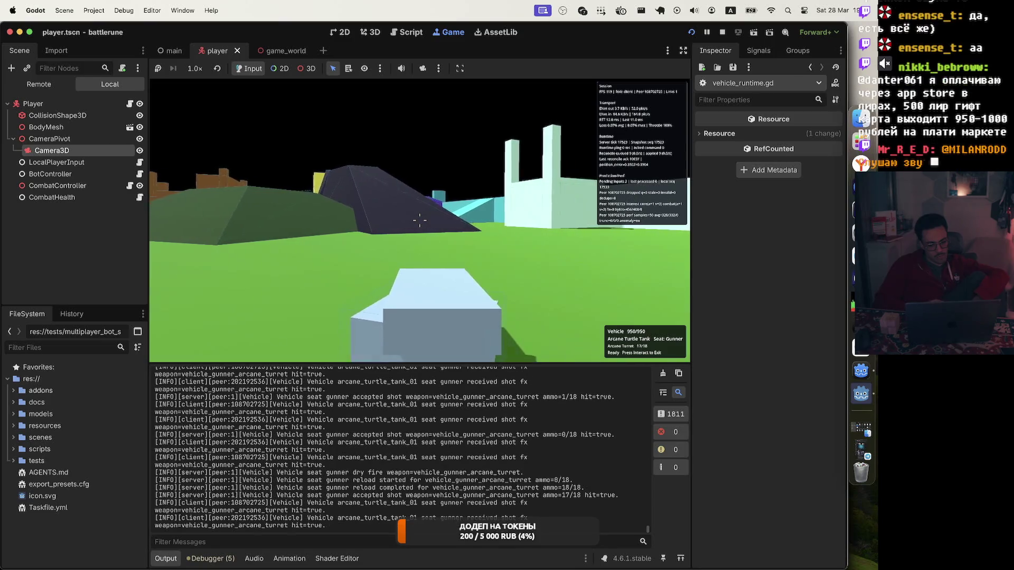
pyautogui.click(420, 220)
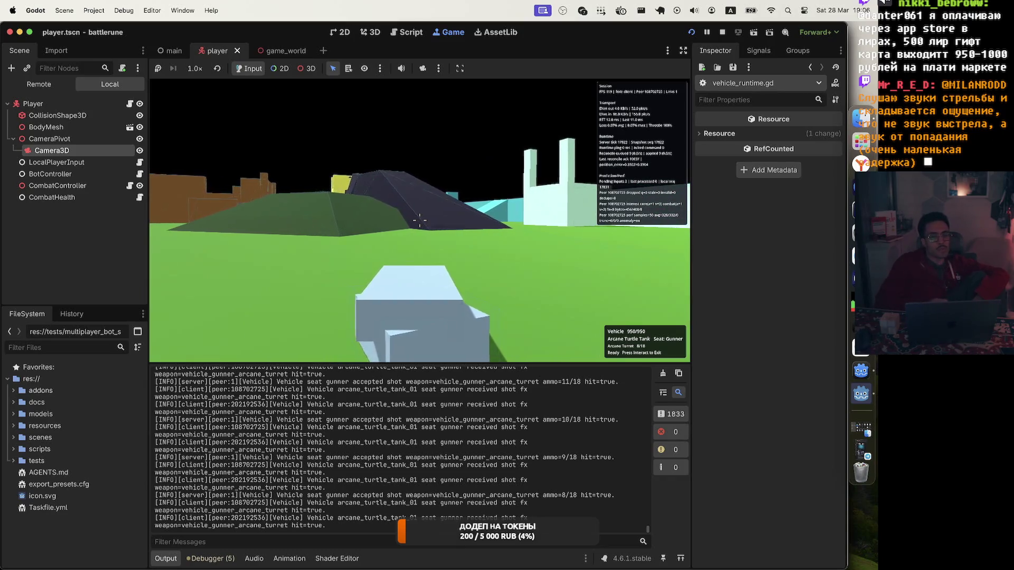
# Step: Fire single rounds and rapid bursts to drain the turret magazine into another reload
pyautogui.click(420, 220)
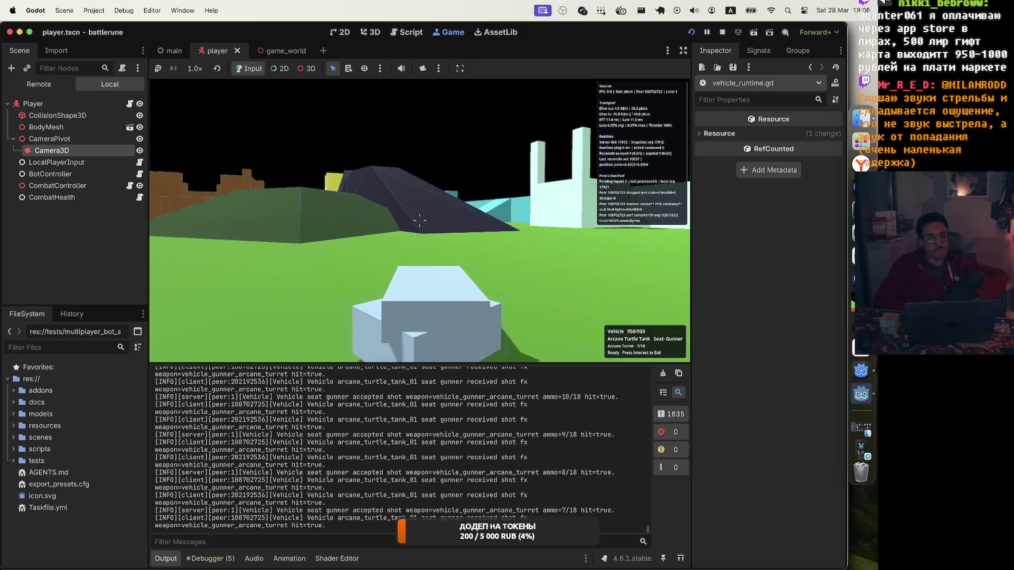
pyautogui.click(420, 221)
pyautogui.click(420, 220)
pyautogui.click(420, 220)
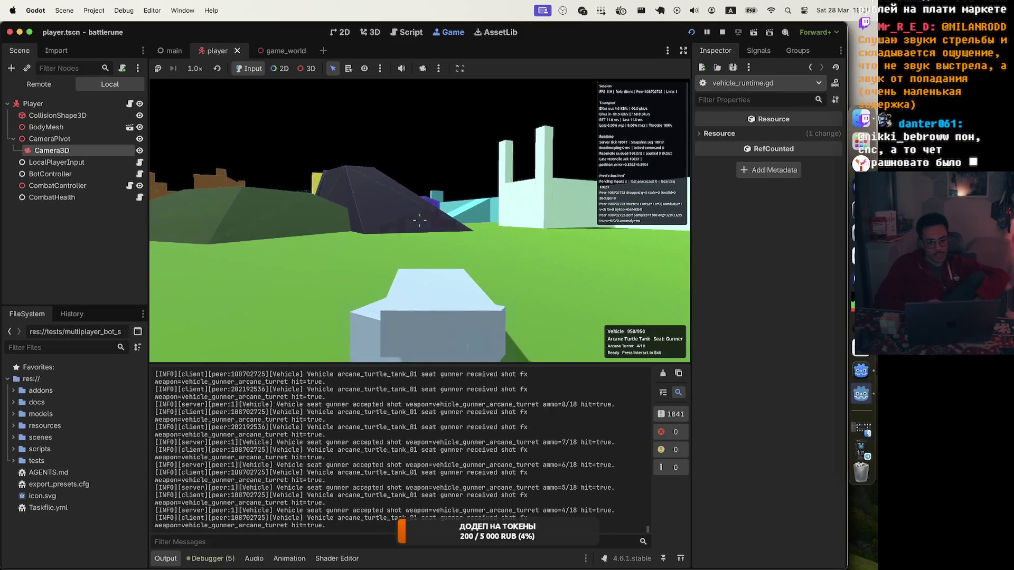
pyautogui.click(419, 220)
pyautogui.click(420, 221)
pyautogui.click(420, 220)
pyautogui.click(420, 220)
pyautogui.click(420, 220)
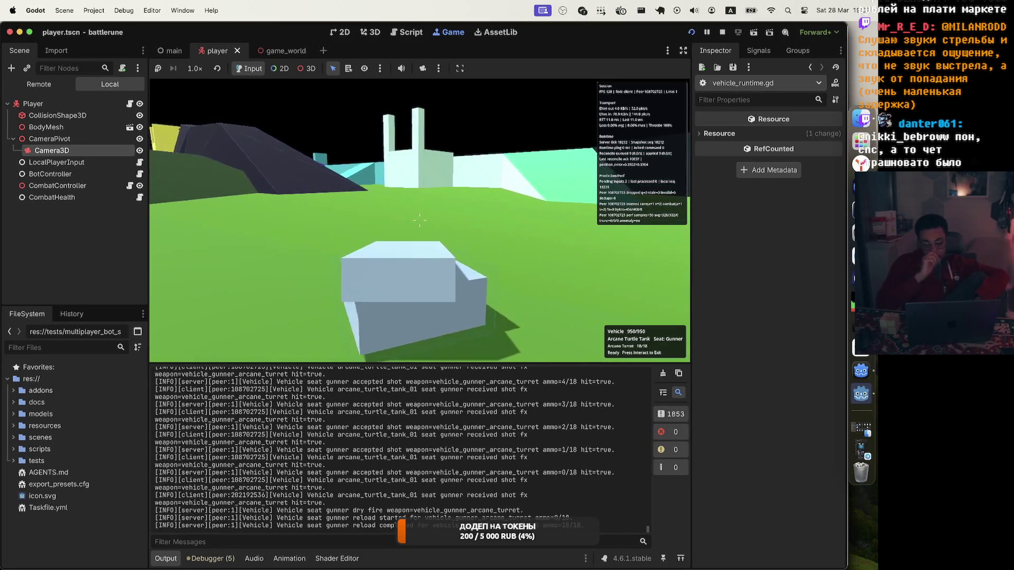
pyautogui.moveTo(420, 220); pyautogui.dragTo(420, 221)
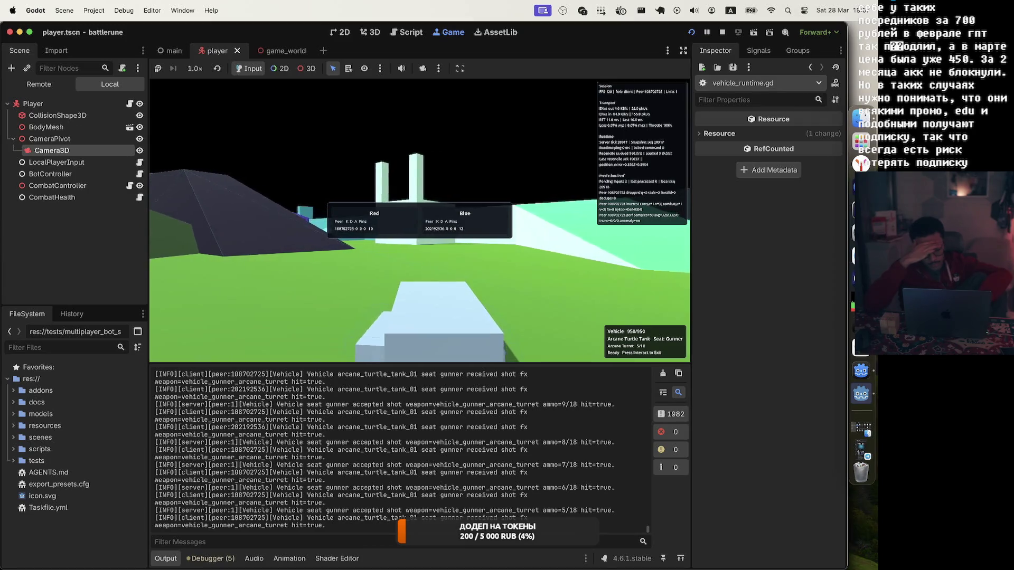
# Step: Leave the tank on foot and fire the Battle Wand through a couple of reloads
pyautogui.press('e')
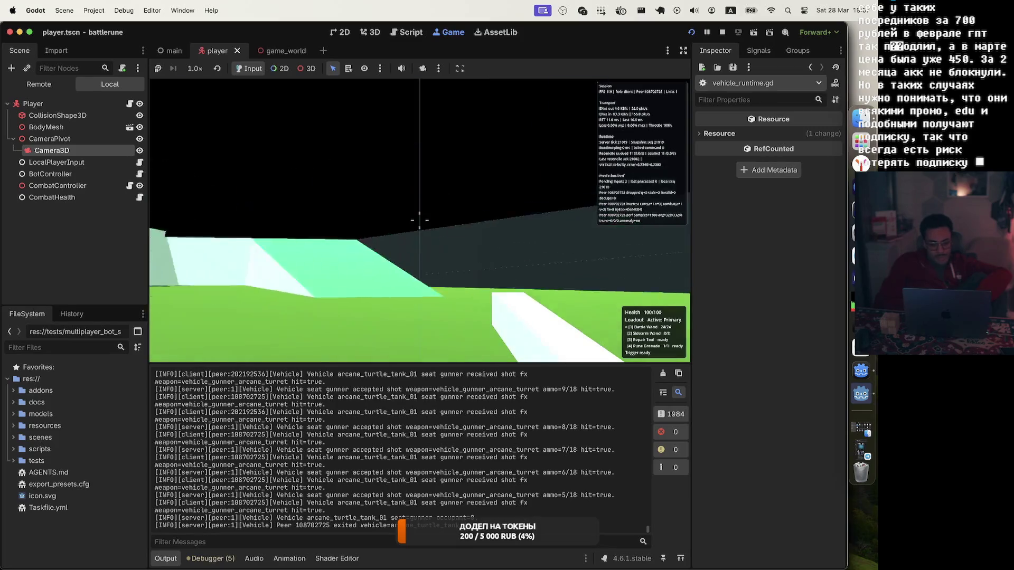
pyautogui.click(420, 220)
pyautogui.click(420, 220)
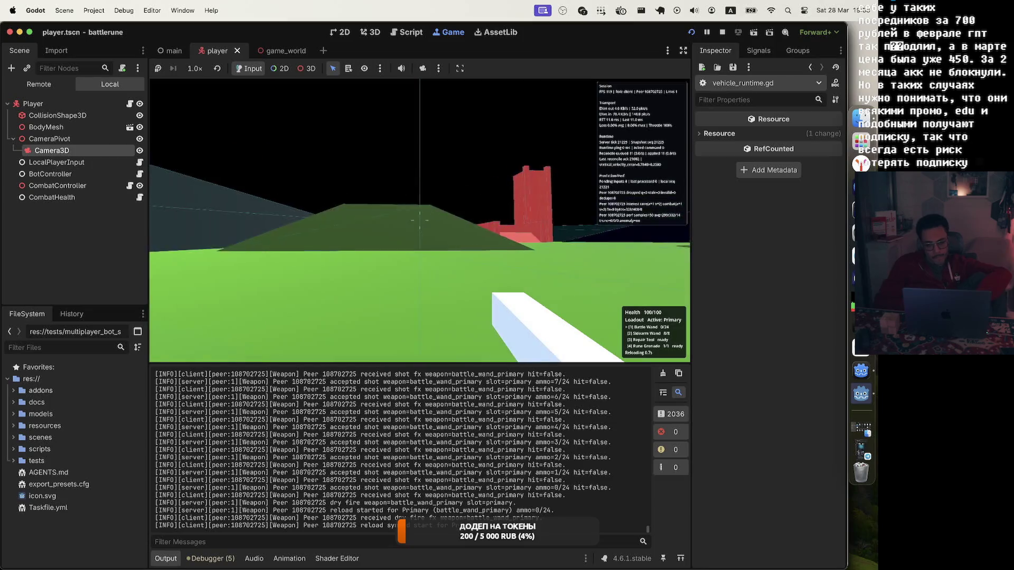
pyautogui.click(419, 220)
pyautogui.click(419, 220)
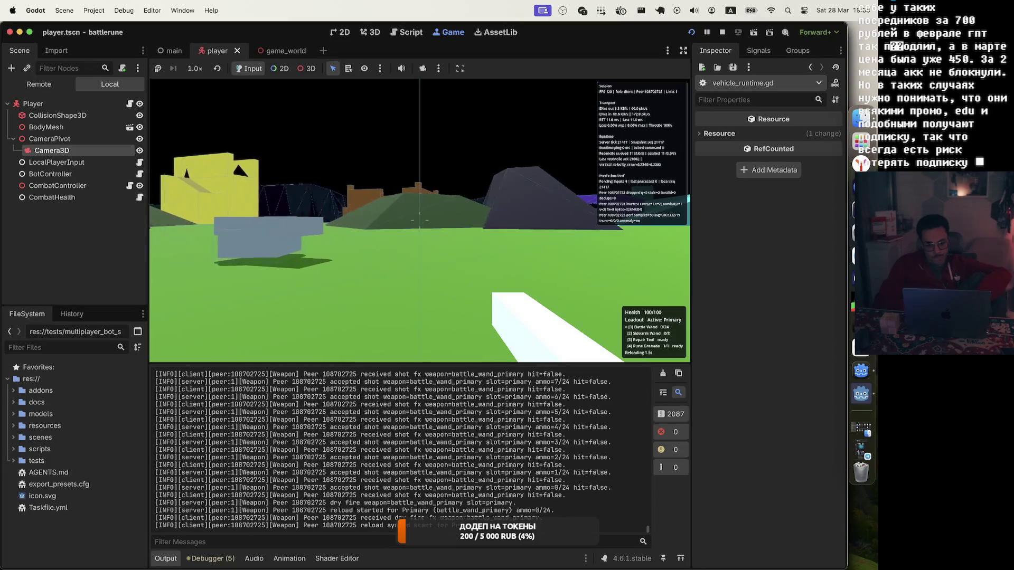
pyautogui.click(419, 220)
pyautogui.click(420, 220)
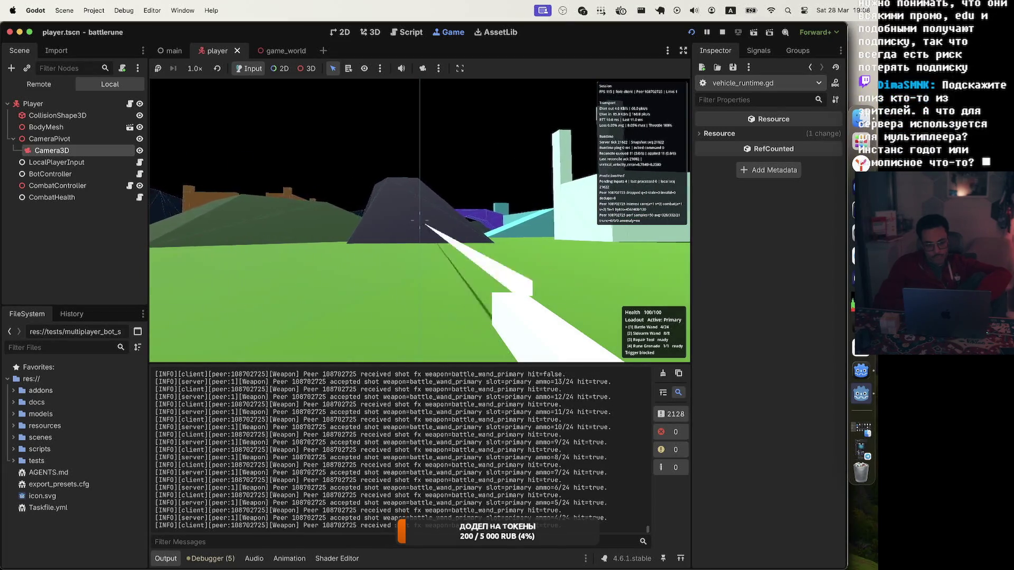
pyautogui.click(419, 220)
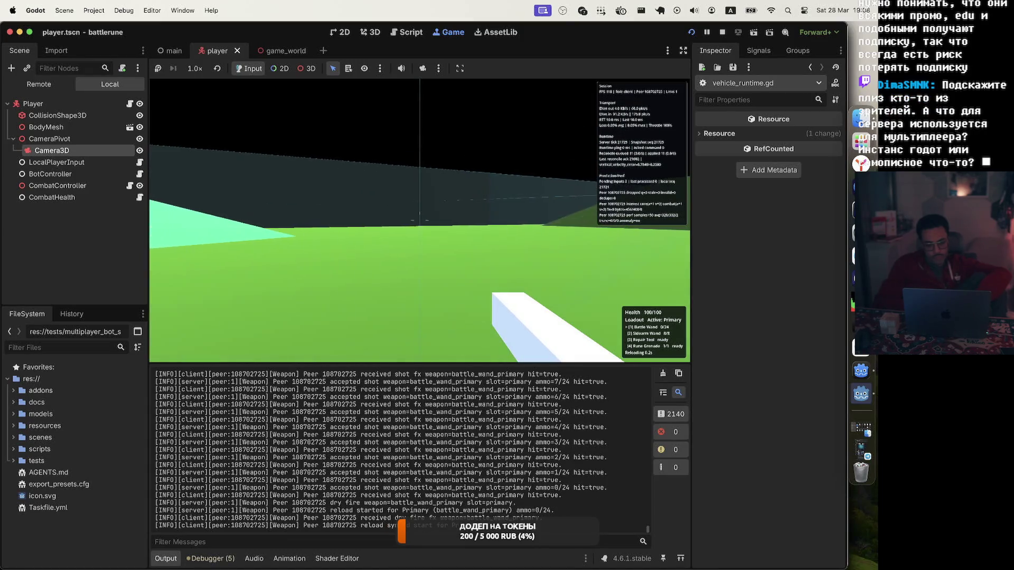
# Step: Keep firing the Battle Wand into the grey tank until the magazine empties again
pyautogui.click(420, 221)
pyautogui.click(420, 221)
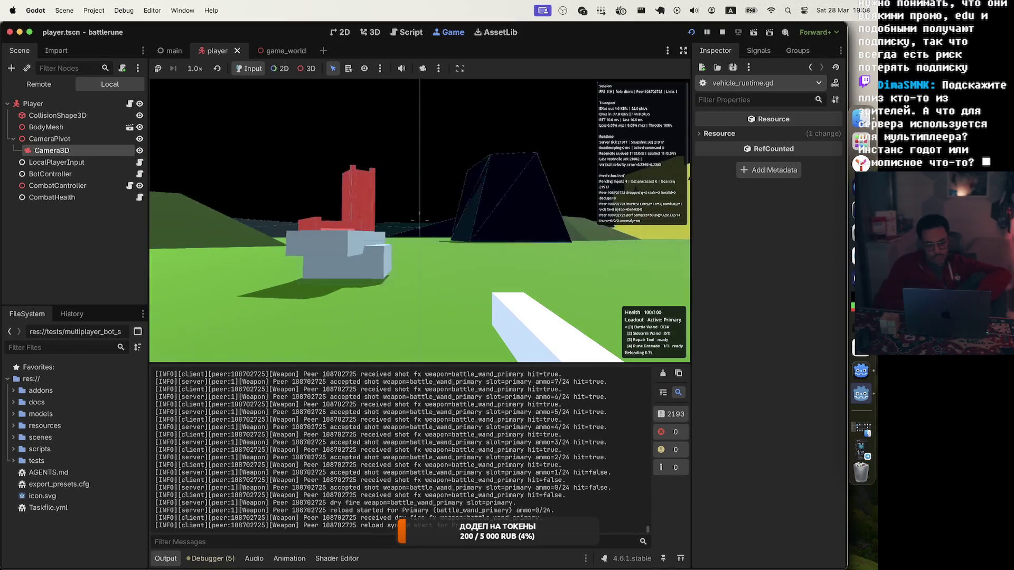
pyautogui.click(420, 221)
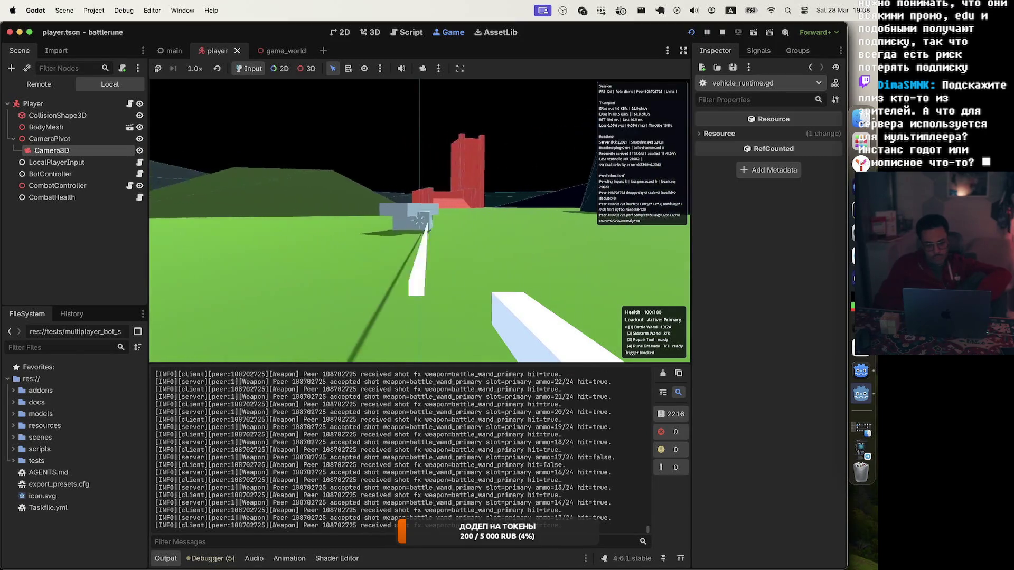
pyautogui.click(421, 221)
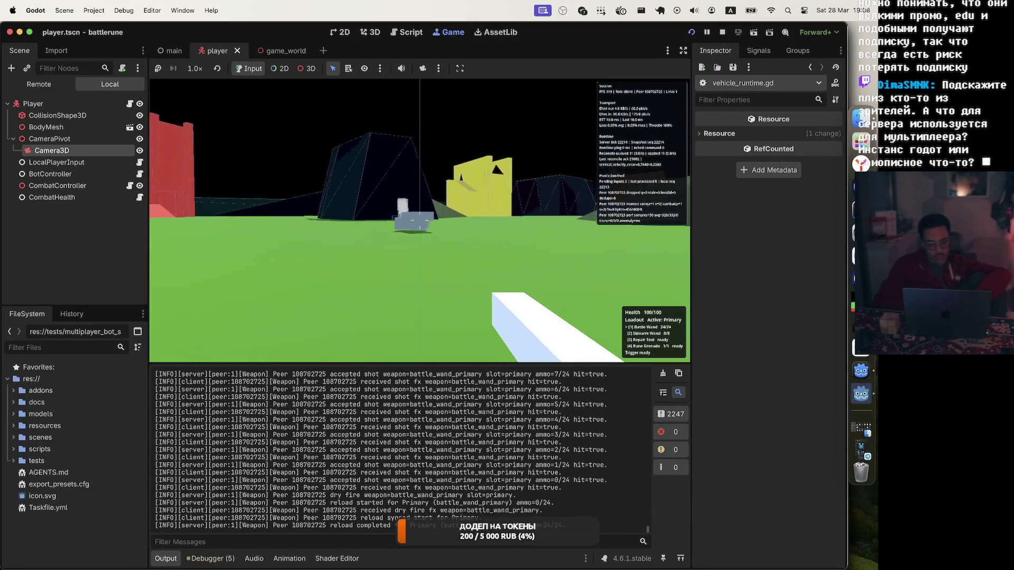
pyautogui.click(420, 220)
pyautogui.click(419, 220)
pyautogui.click(420, 220)
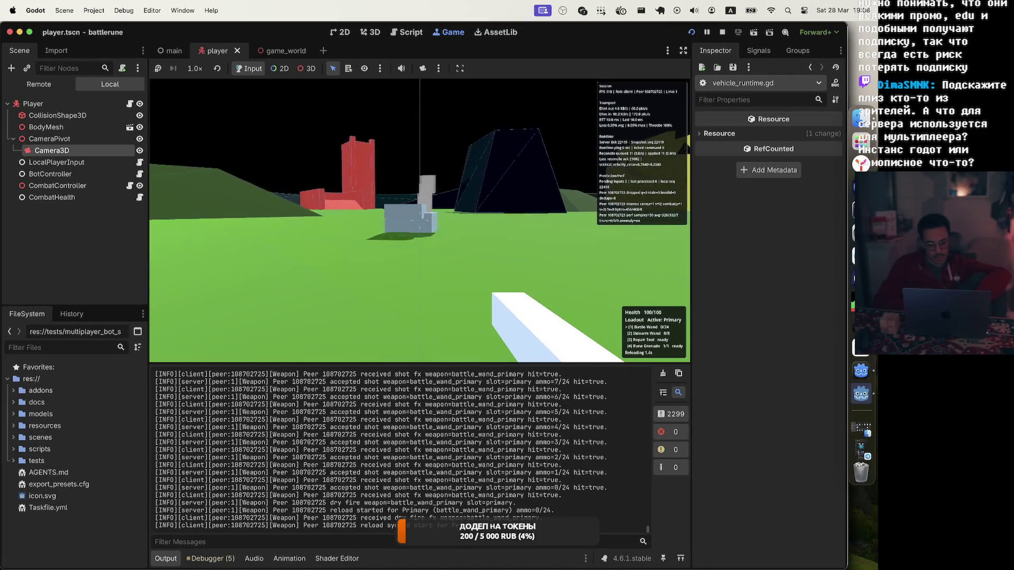
# Step: Empty the Battle Wand into the tank and reload it to 24/24 with R
pyautogui.click(419, 220)
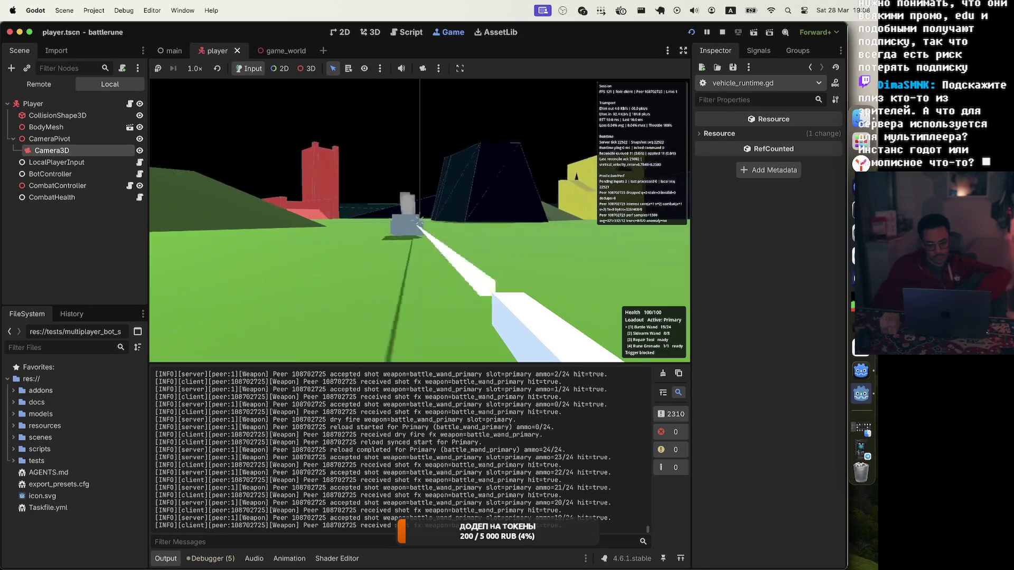
pyautogui.click(419, 220)
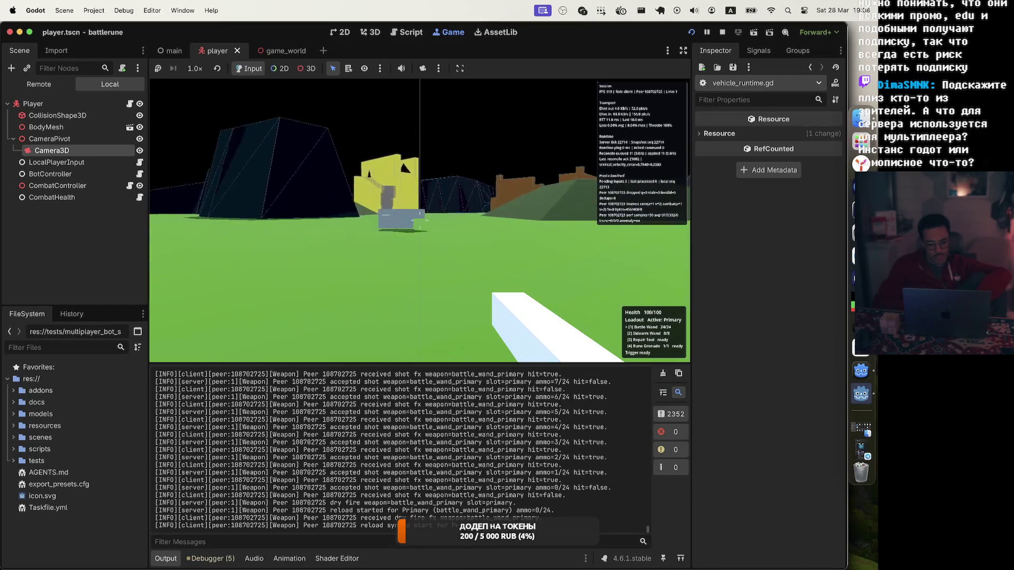
pyautogui.click(420, 220)
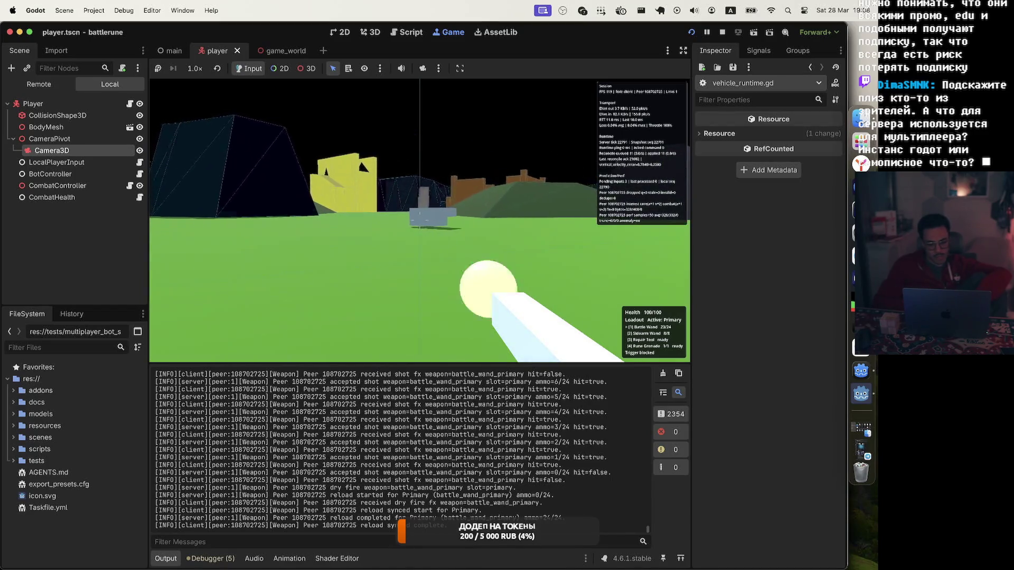
pyautogui.click(420, 221)
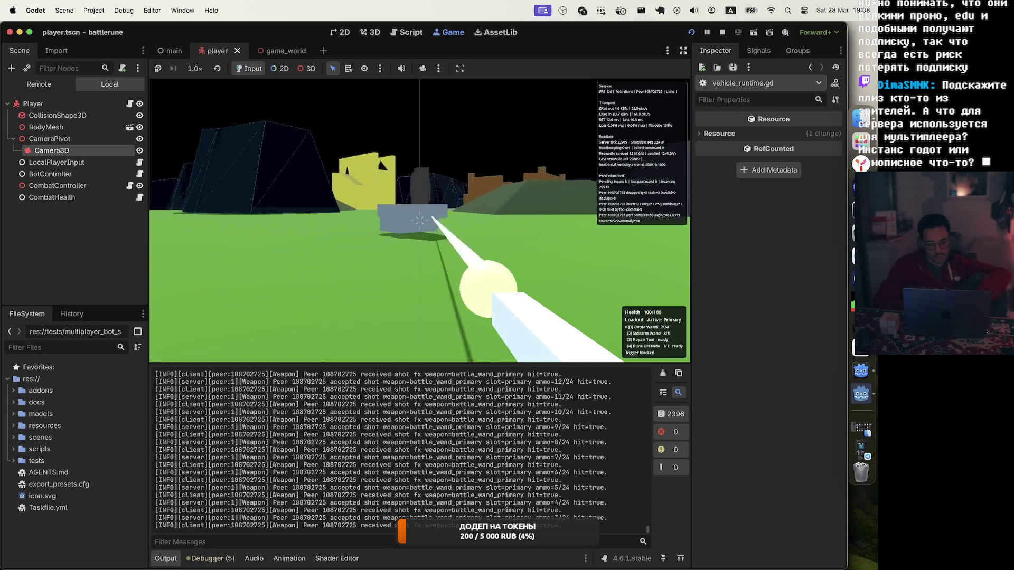
pyautogui.click(420, 221)
pyautogui.click(420, 220)
pyautogui.press('r')
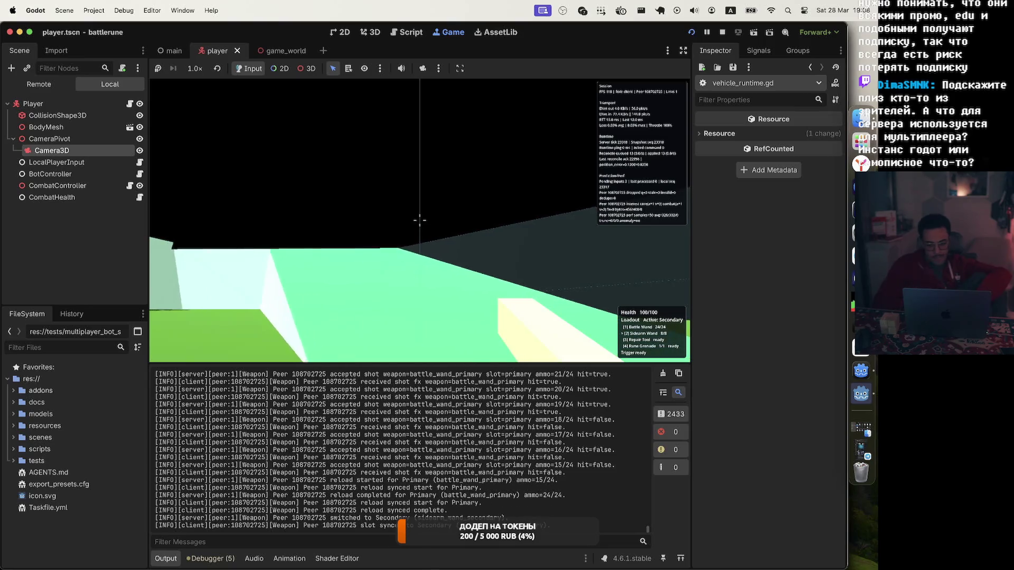
# Step: Fire four sidearm shots, throw a rune grenade, then cycle through the repair tool back to the sidearm
pyautogui.click(420, 220)
pyautogui.click(419, 220)
pyautogui.click(420, 220)
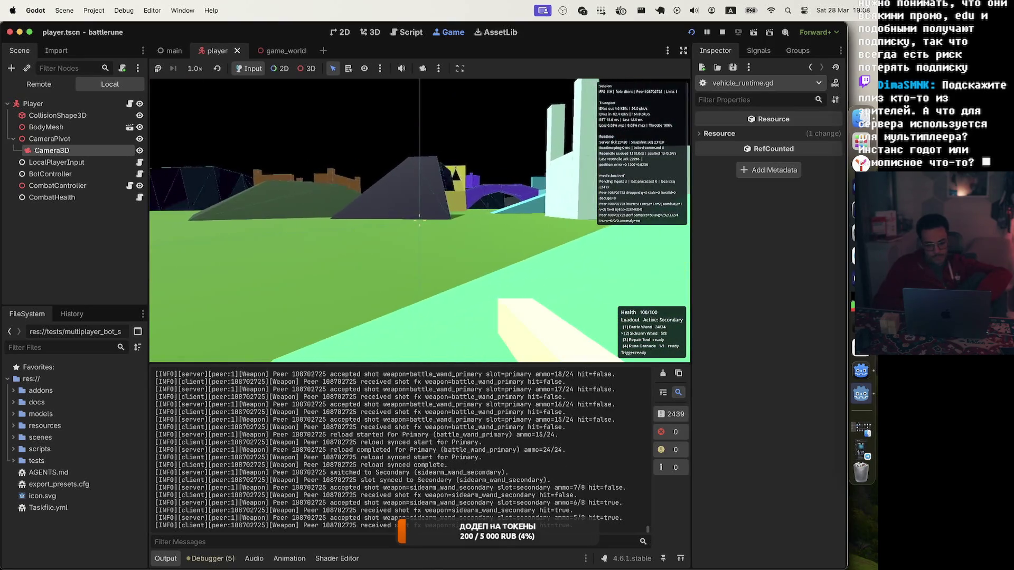
pyautogui.click(419, 220)
pyautogui.press('4')
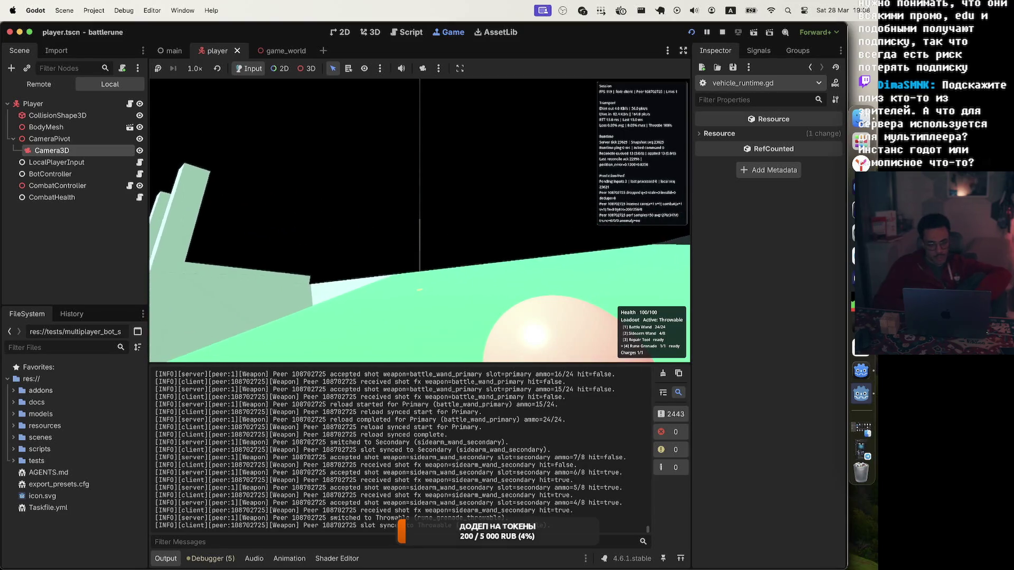
pyautogui.click(419, 220)
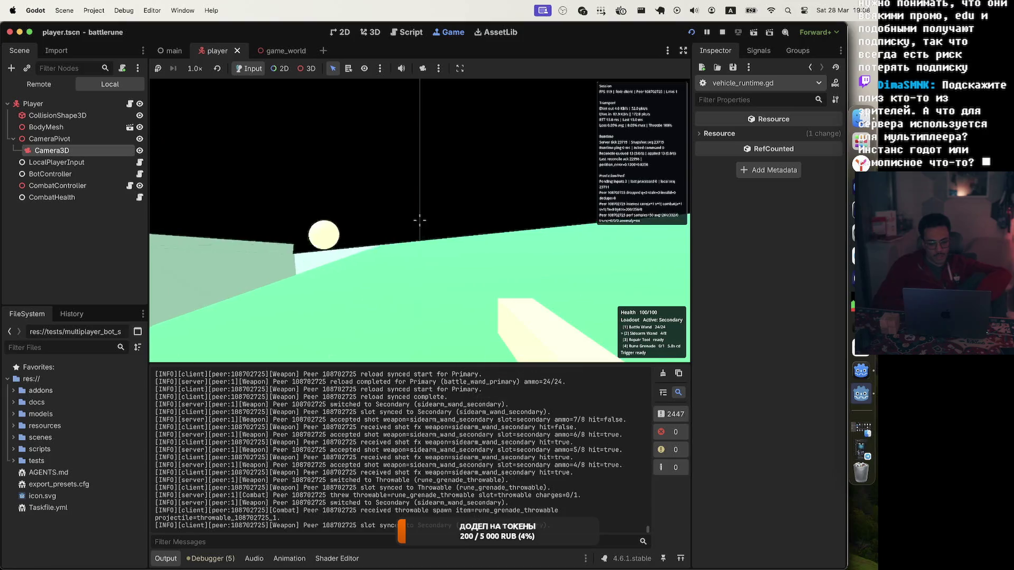
pyautogui.press('4')
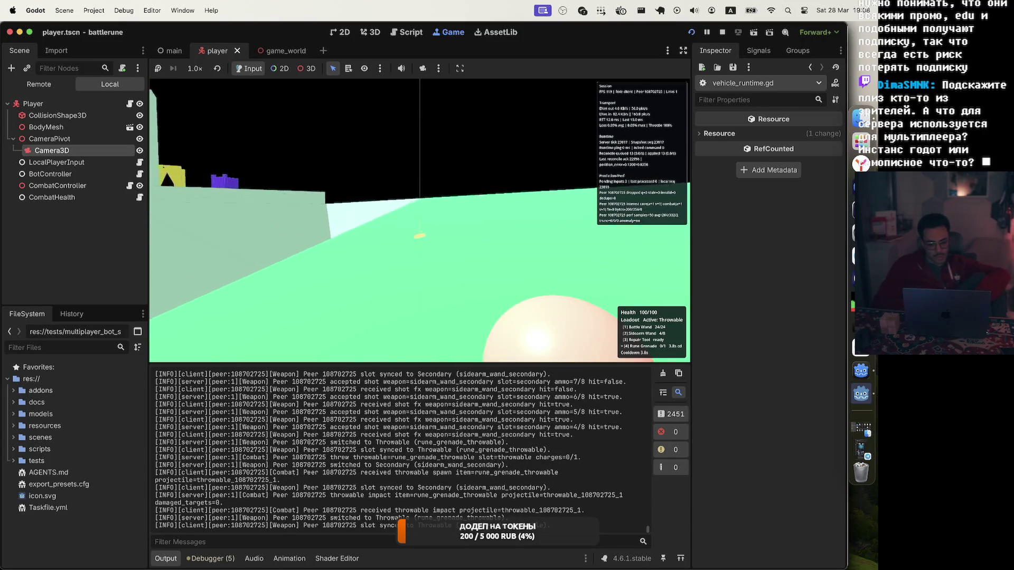
pyautogui.press('3')
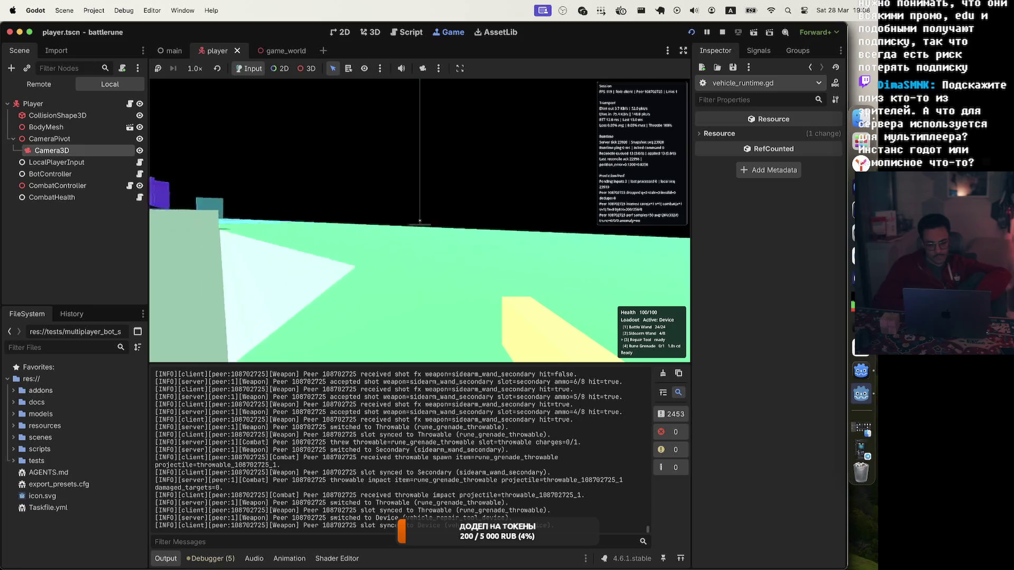
pyautogui.press('2')
# Step: Fire three more sidearm shots, then switch between the rune grenade and the repair tool
pyautogui.click(419, 220)
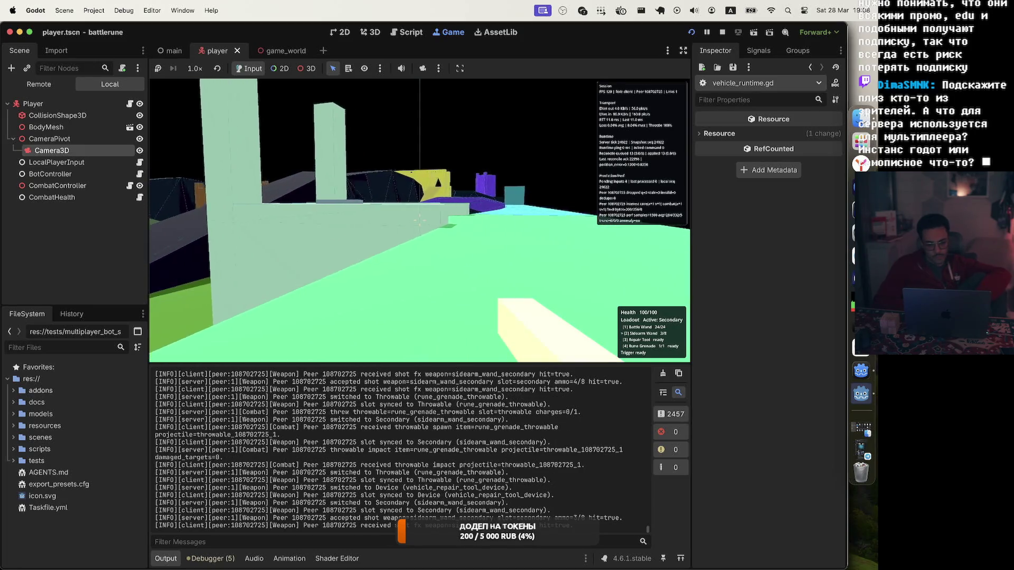
pyautogui.click(420, 220)
pyautogui.click(420, 220)
pyautogui.press('3')
pyautogui.press('4')
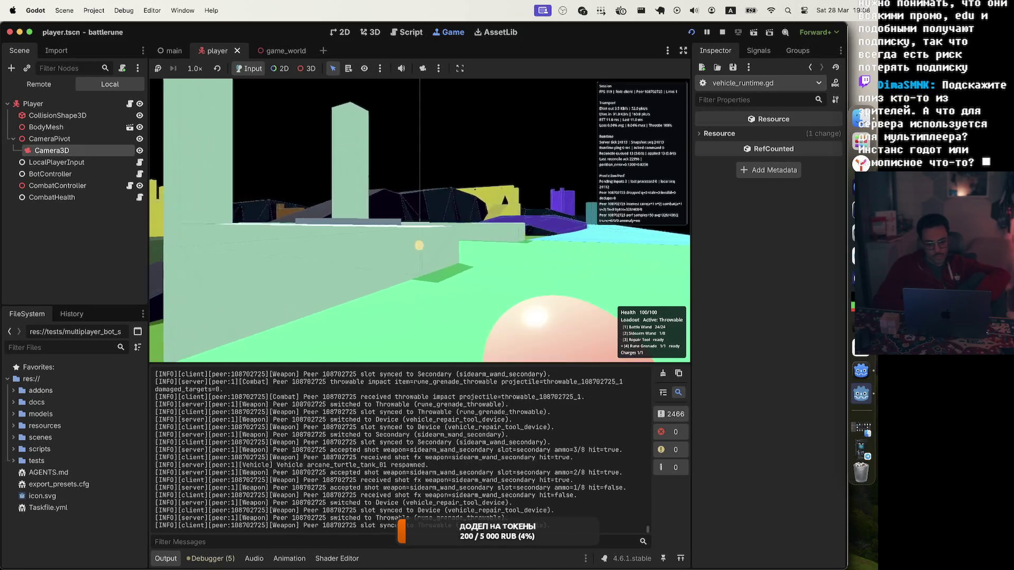
pyautogui.press('3')
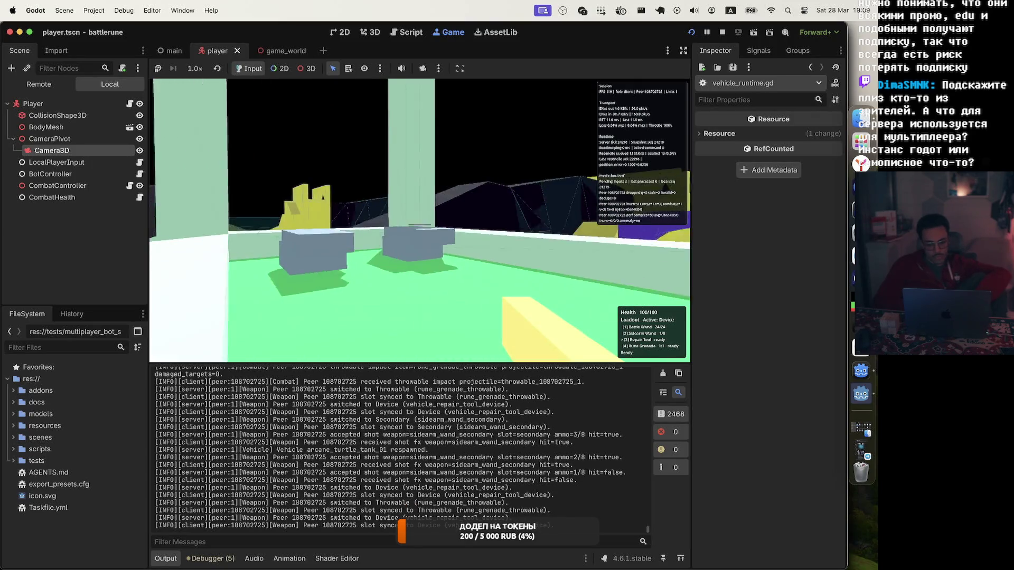
# Step: Walk to the grey tank, mount and exit its gunner and driver seats, and look around
pyautogui.press('w')
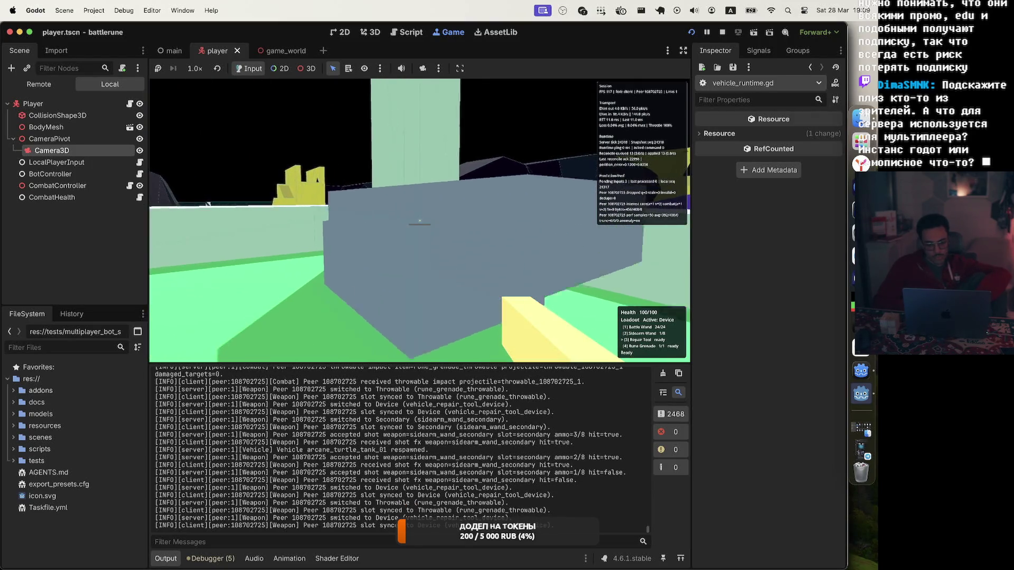
pyautogui.press('e')
pyautogui.press('e')
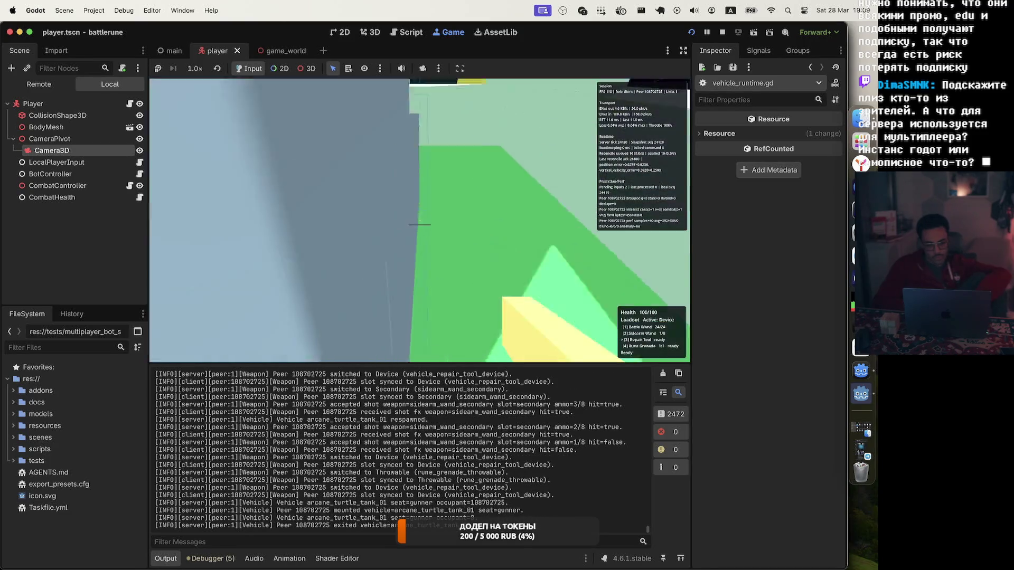
pyautogui.press('w')
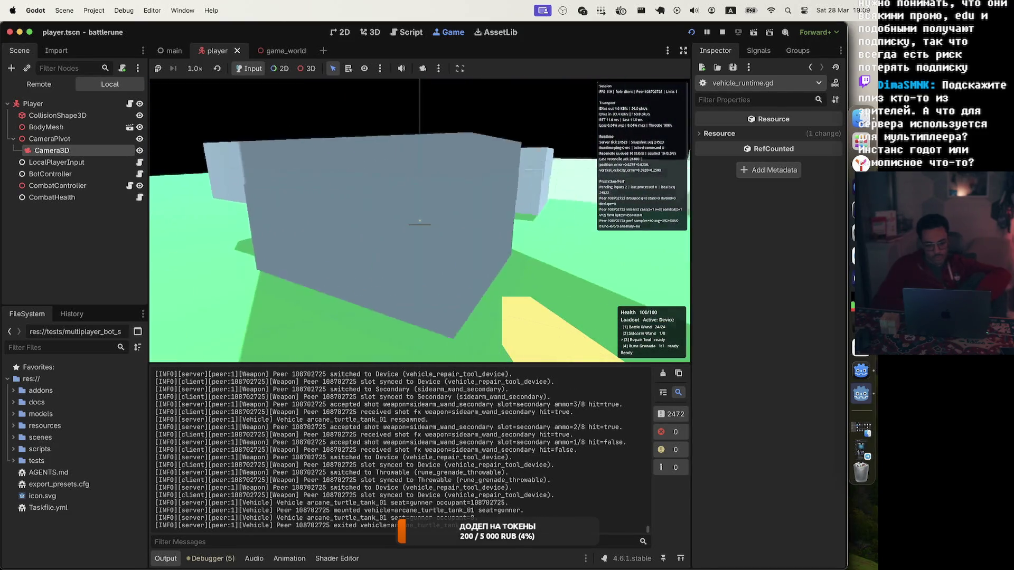
pyautogui.press('e')
pyautogui.press('e')
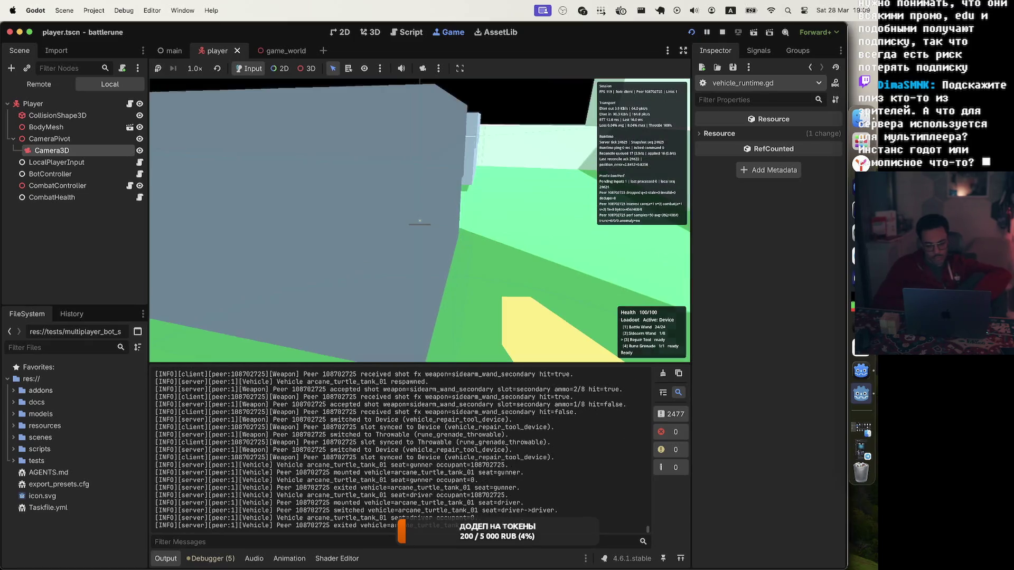
pyautogui.press('w')
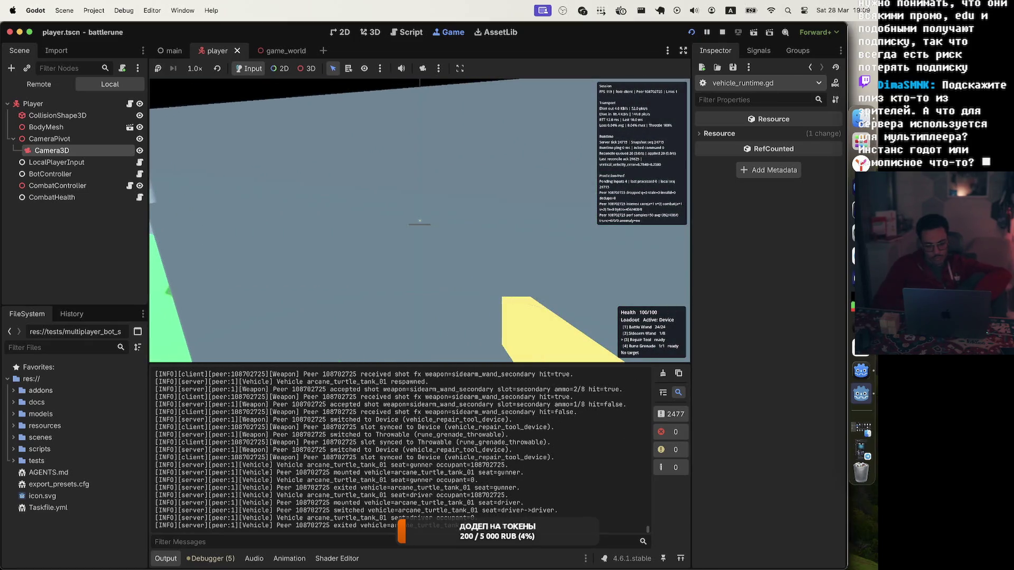
pyautogui.press('w')
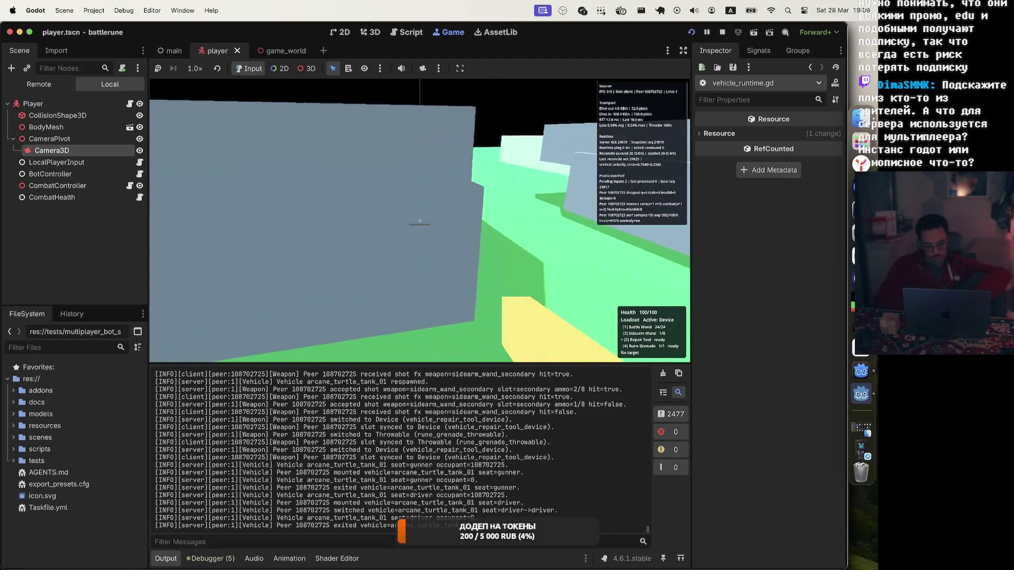
pyautogui.press('w')
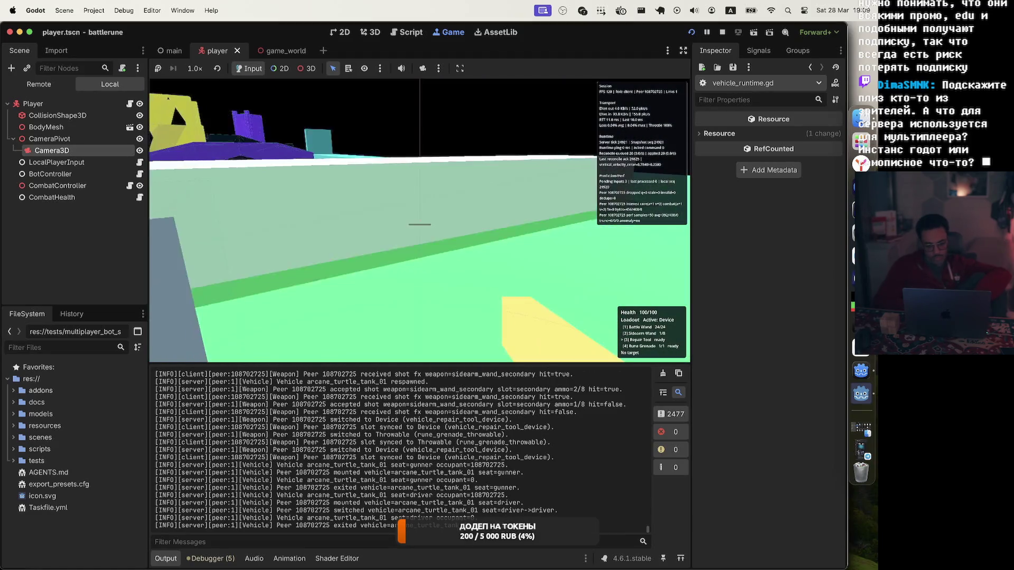
pyautogui.press('w')
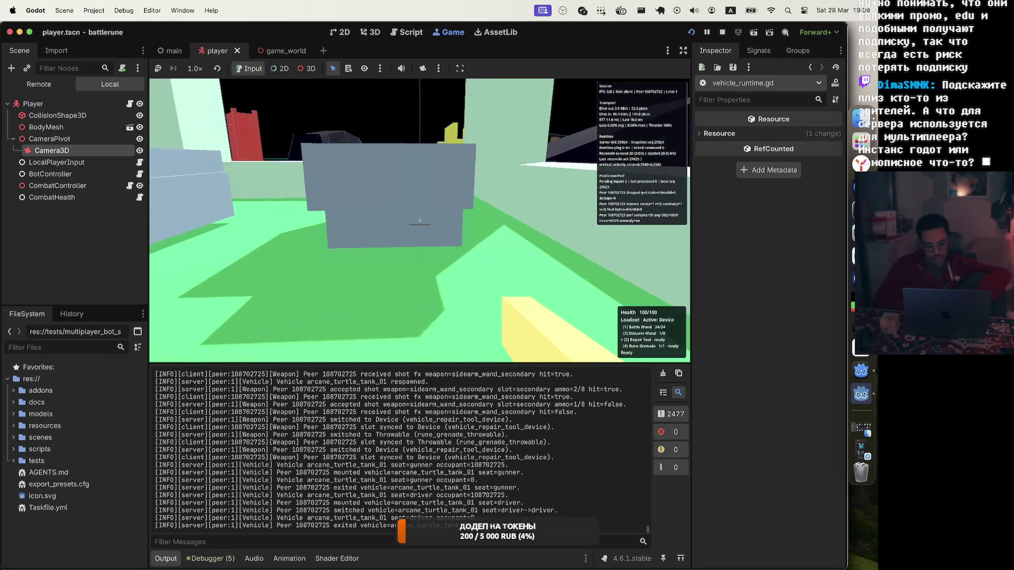
pyautogui.press('w')
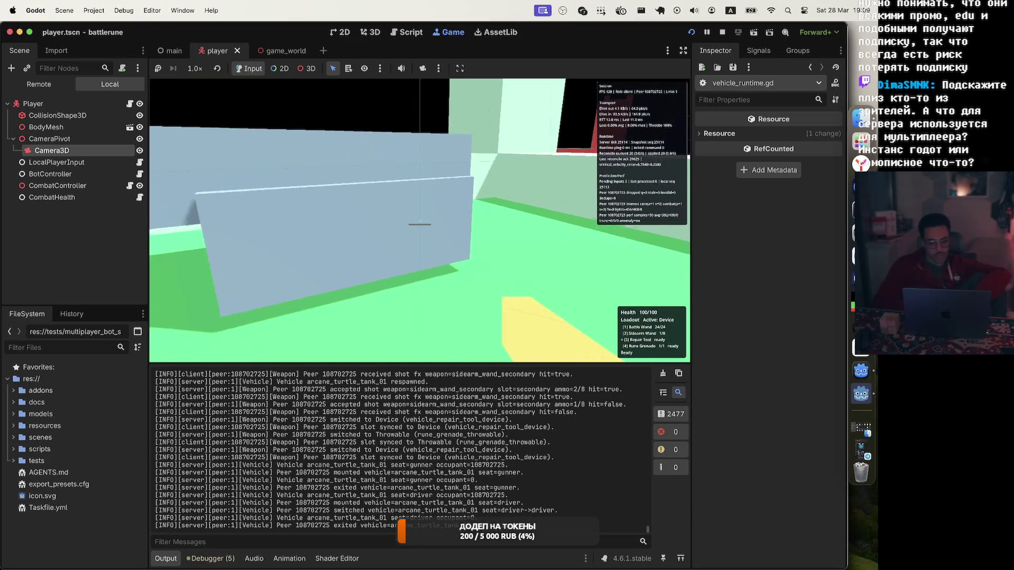
# Step: Fire the Battle Wand at the grey wall, repair the grey block, then stop the game
pyautogui.press('1')
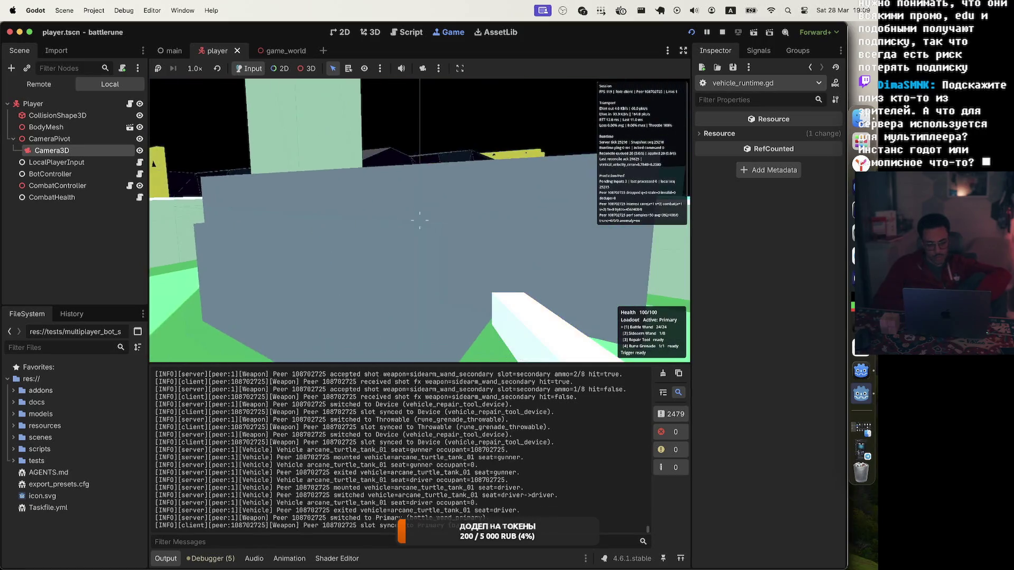
pyautogui.click(419, 225)
pyautogui.click(417, 216)
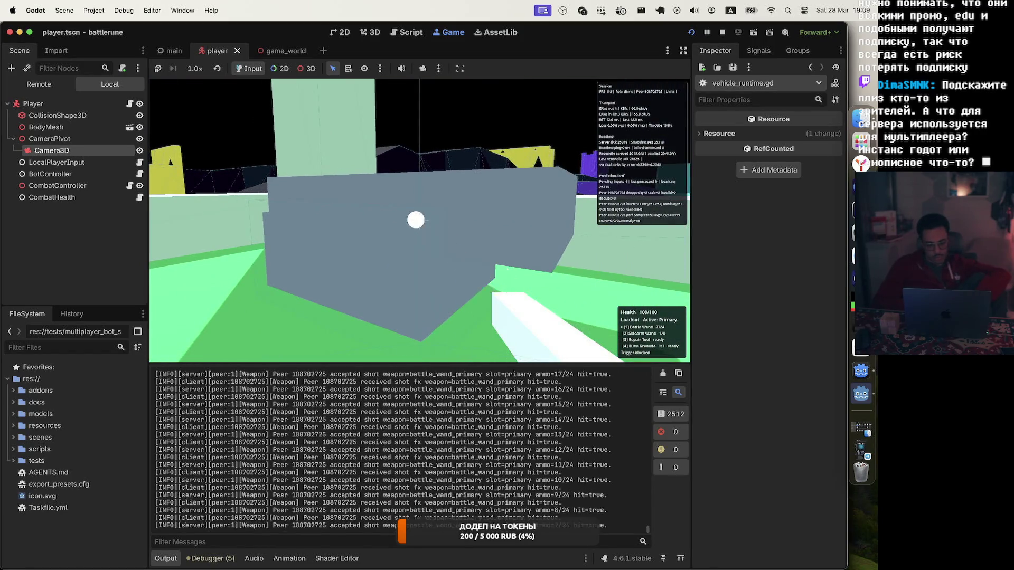
pyautogui.click(414, 219)
pyautogui.press('4')
pyautogui.press('3')
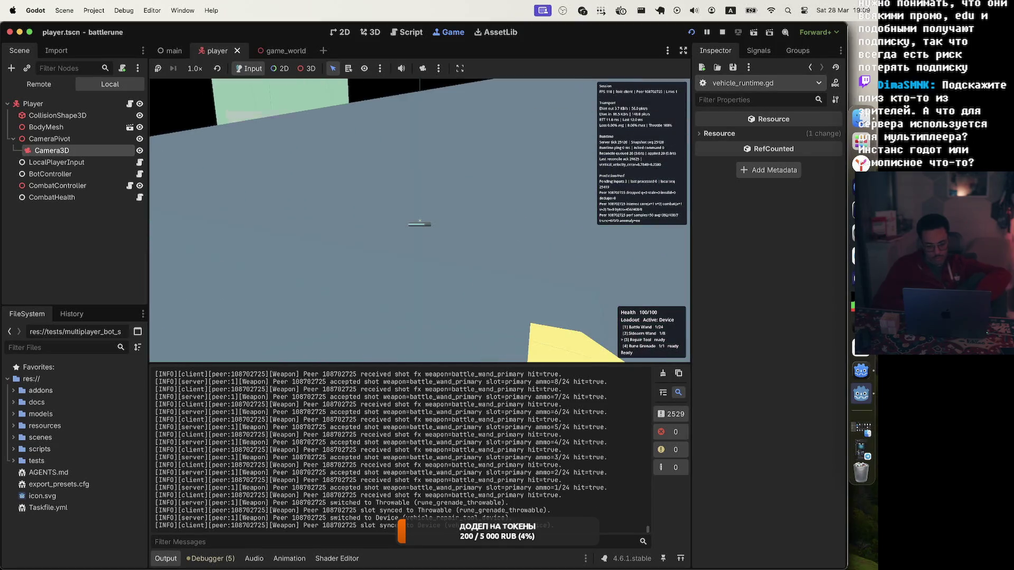
pyautogui.click(420, 223)
pyautogui.moveTo(419, 223); pyautogui.dragTo(419, 224)
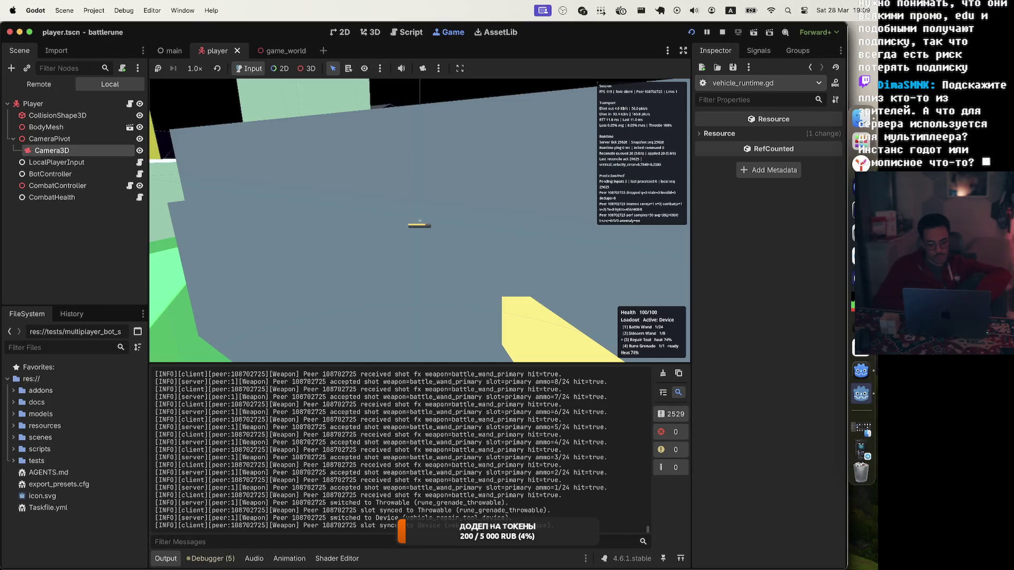
pyautogui.press('Escape')
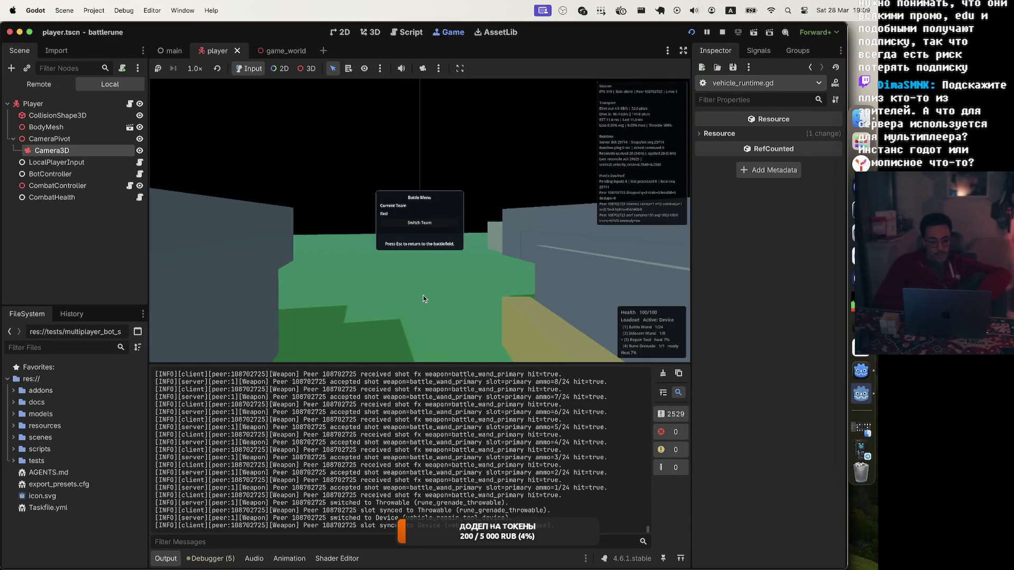
pyautogui.click(720, 32)
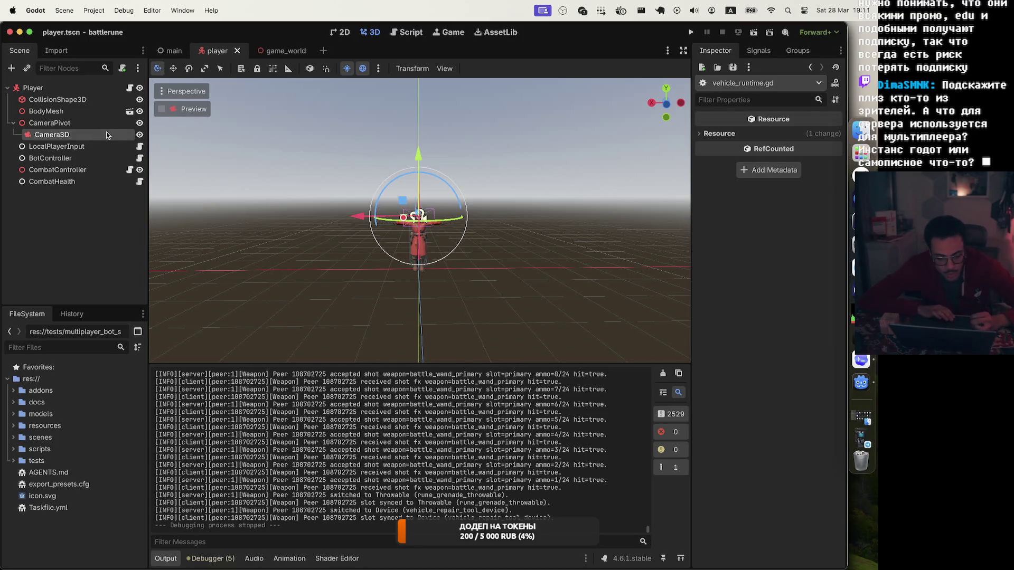
# Step: Fold CameraPivot in the player scene to hide Camera3D, then bring up the Codex usage page
pyautogui.click(13, 123)
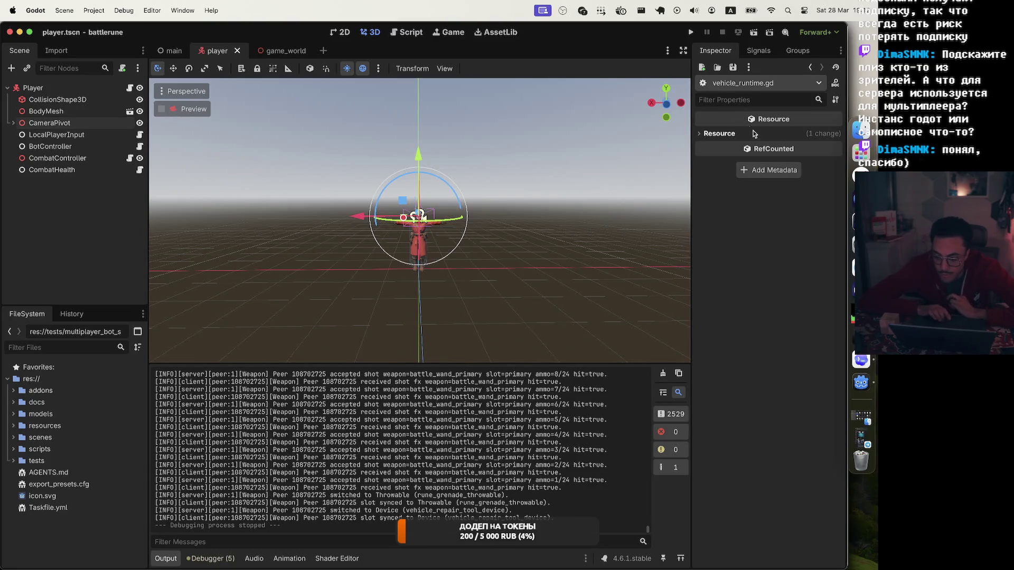
pyautogui.click(860, 175)
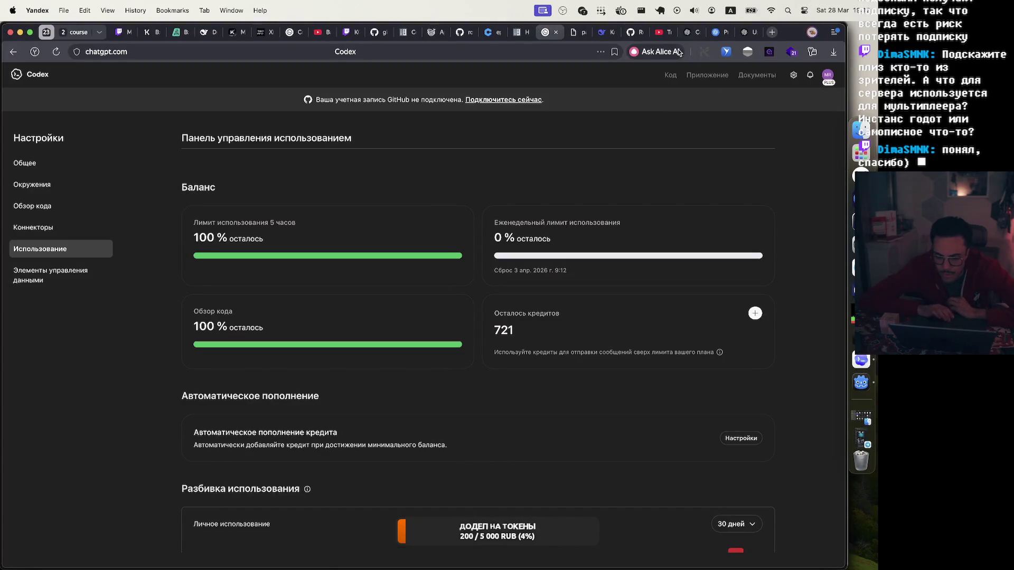
# Step: Refresh the Codex usage page to 650 credits and switch to the network refactor pull request
pyautogui.press('super+r')
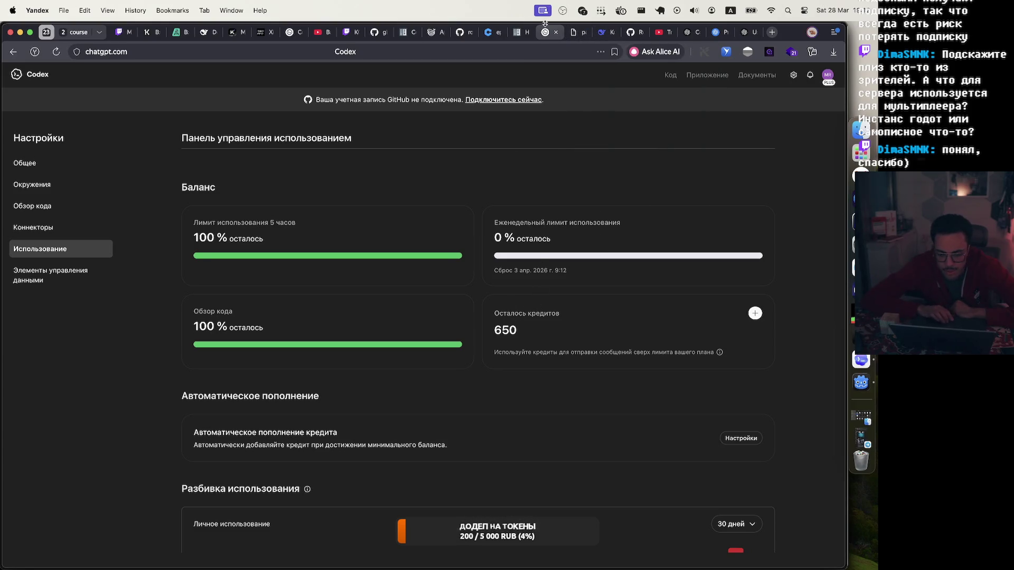
pyautogui.click(630, 34)
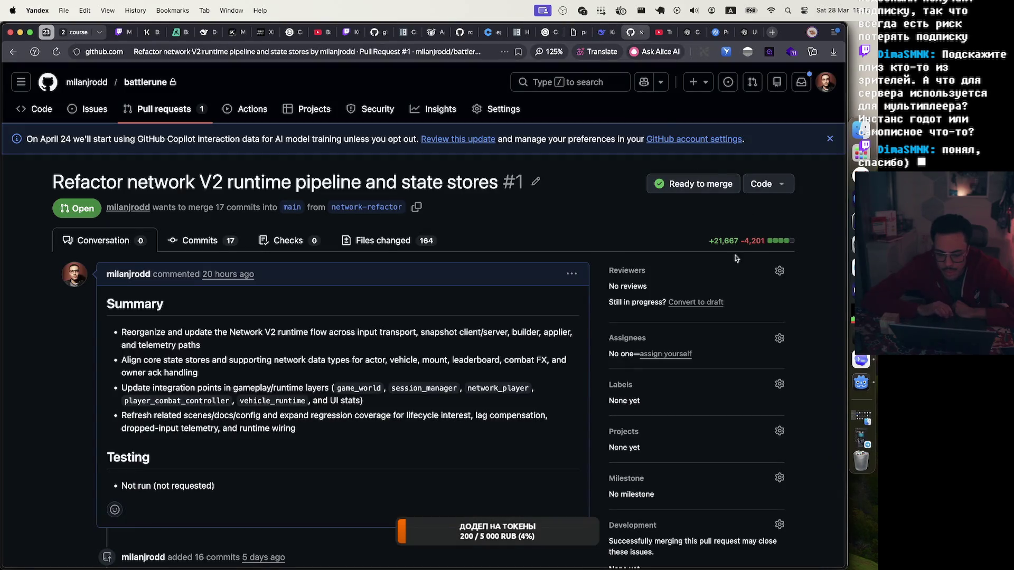
# Step: Reload pull request #1, review its 17 commits and 166 changed files, then bring Codex forward
pyautogui.press('super+r')
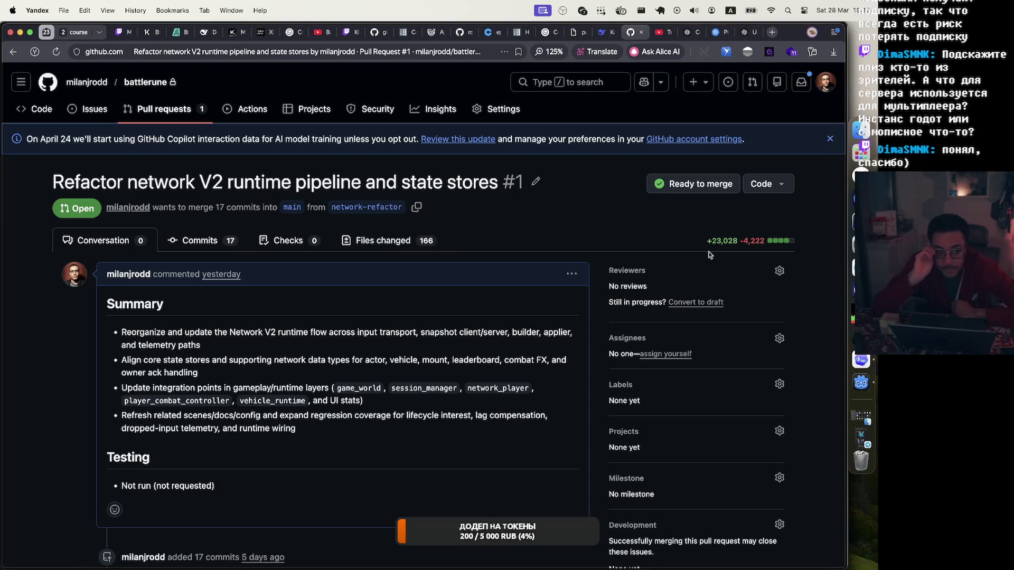
pyautogui.scroll(-10, 406, 355)
pyautogui.scroll(-5, 407, 358)
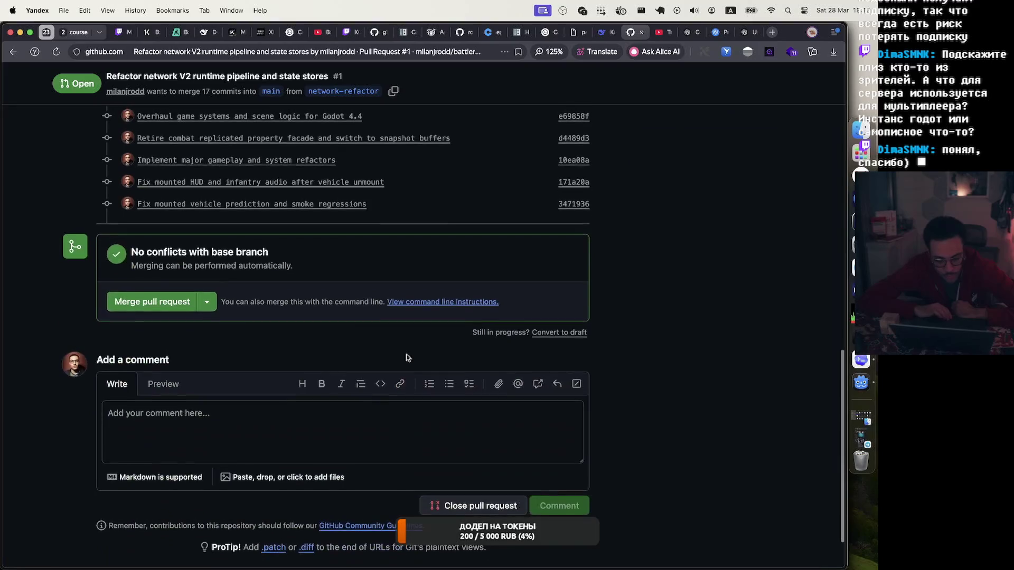
pyautogui.scroll(7, 406, 357)
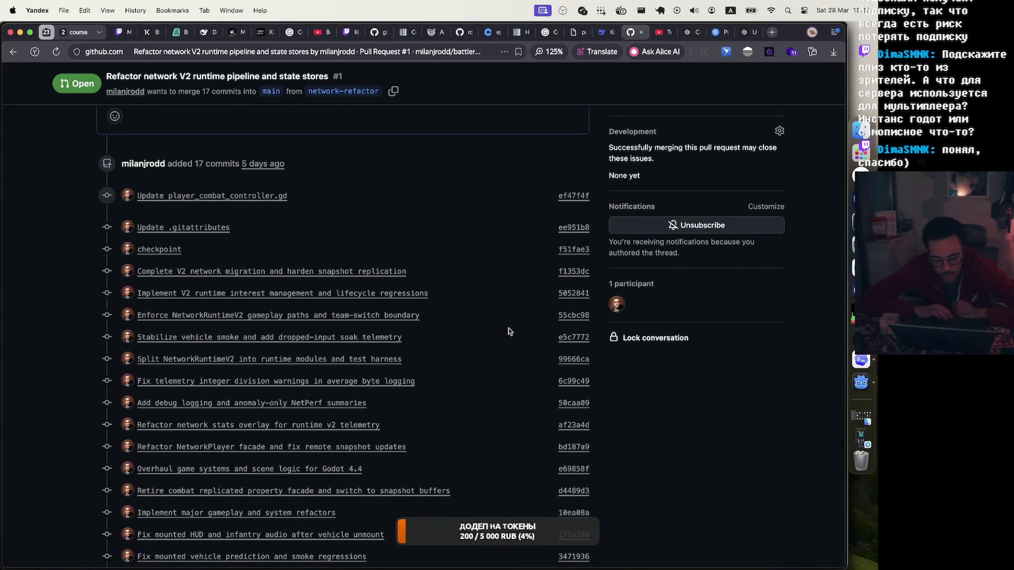
pyautogui.scroll(8, 511, 330)
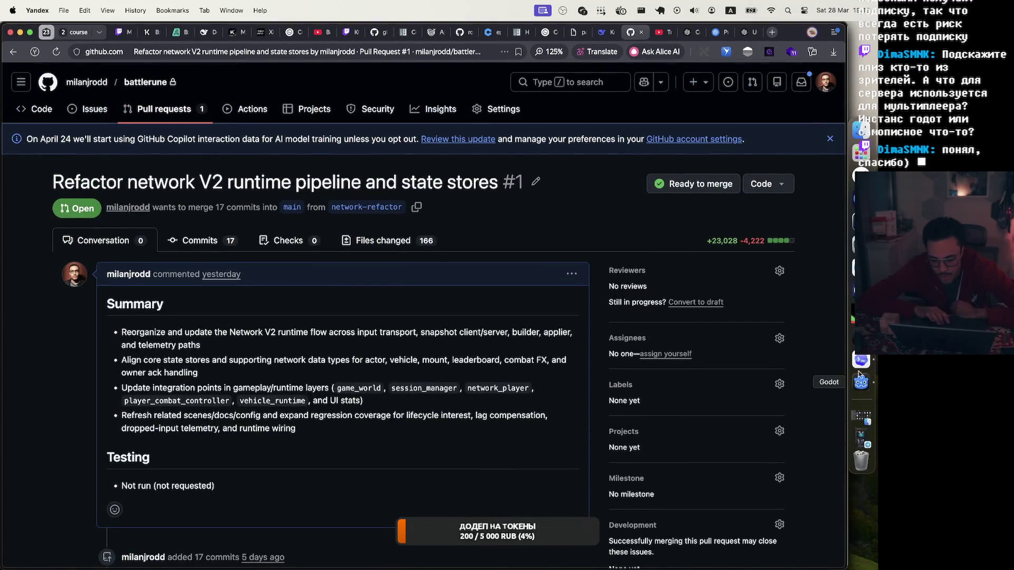
pyautogui.click(859, 361)
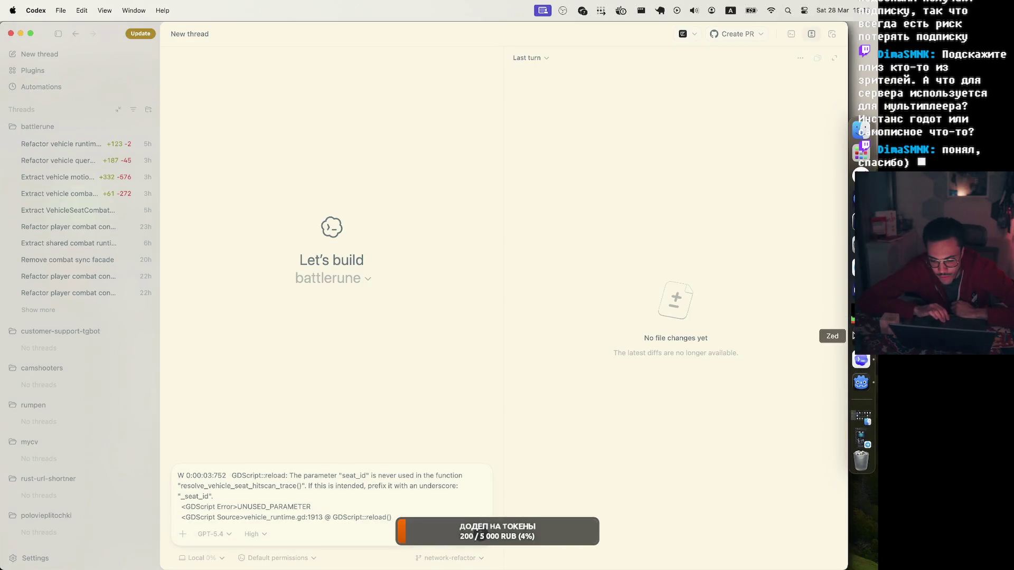
# Step: In Zed's terminal, find the LOC report and select the 2055-line vehicle_runtime.gd entry
pyautogui.click(861, 337)
pyautogui.scroll(3, 655, 302)
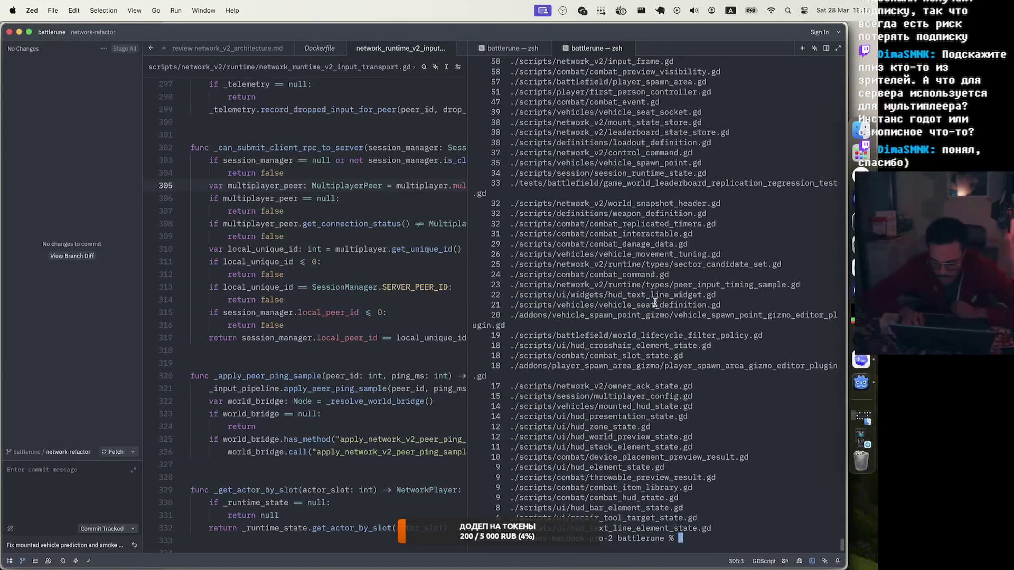
pyautogui.write('task gdscript-loc-by-file')
pyautogui.scroll(-15, 655, 302)
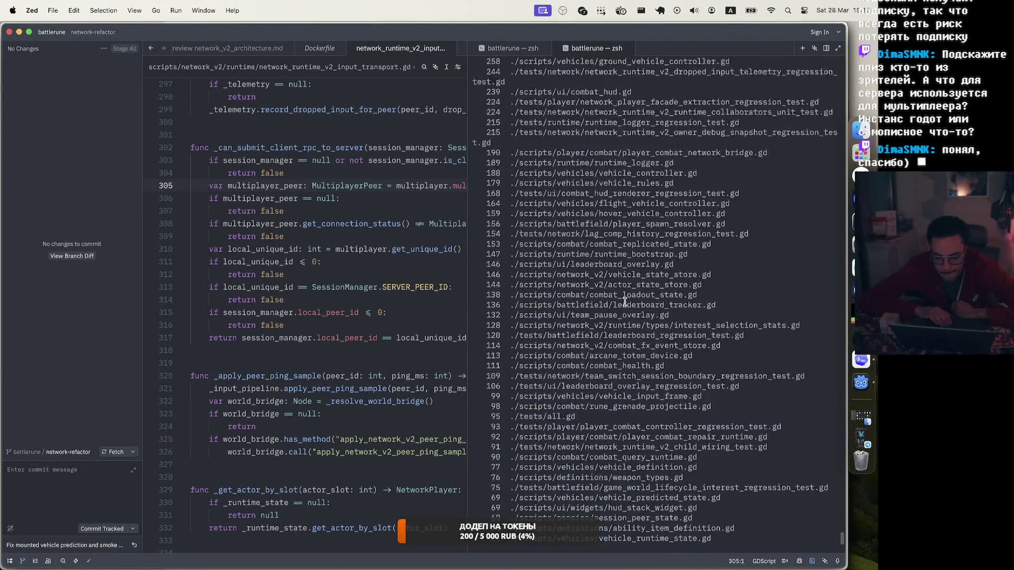
pyautogui.scroll(15, 625, 301)
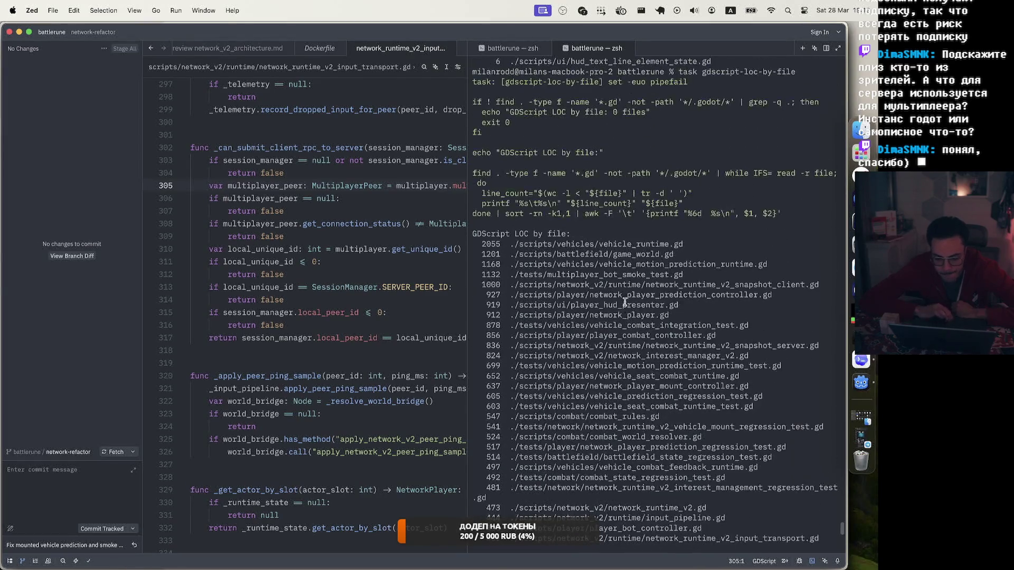
pyautogui.moveTo(481, 244)
pyautogui.mouseDown()
pyautogui.moveTo(710, 237)
pyautogui.moveTo(685, 246)
pyautogui.mouseUp()
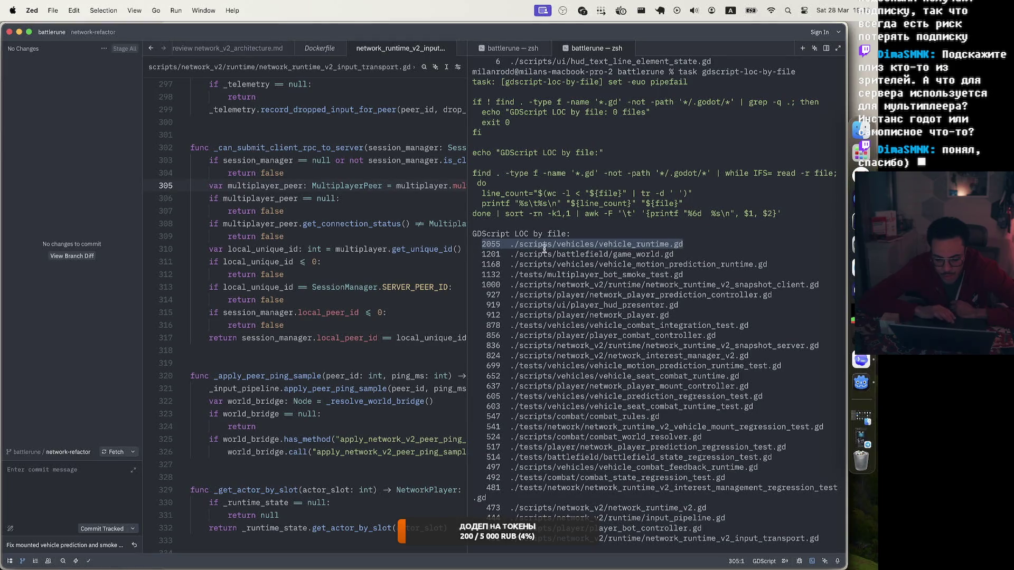
pyautogui.click(485, 244)
pyautogui.moveTo(482, 244); pyautogui.dragTo(683, 244)
pyautogui.press('super+c')
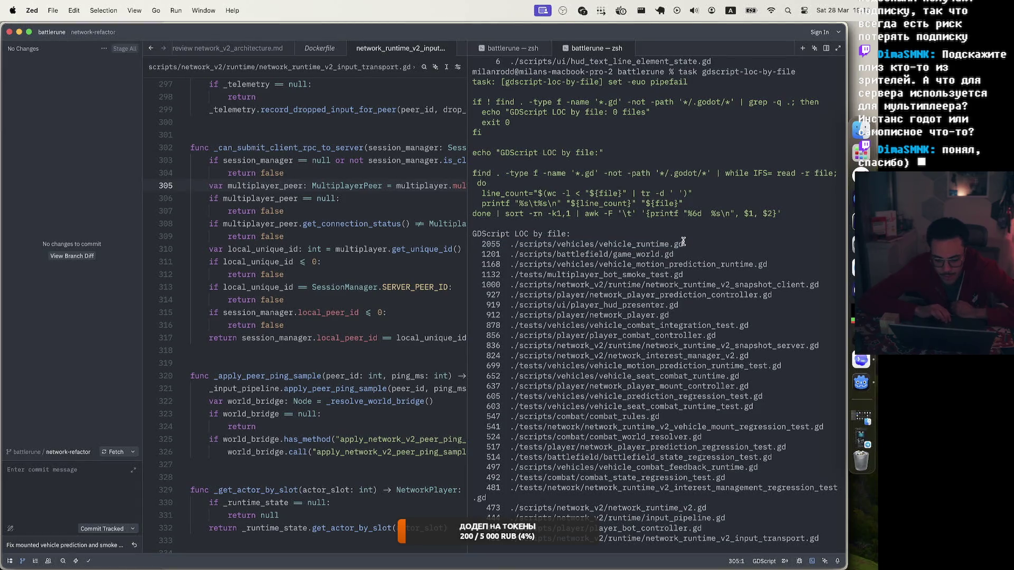
pyautogui.moveTo(682, 244); pyautogui.dragTo(473, 243)
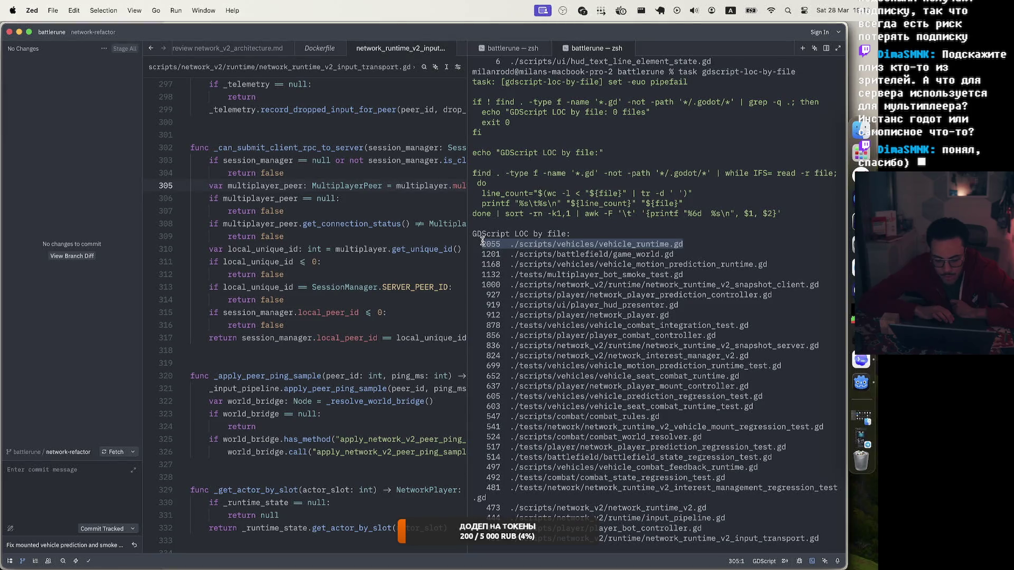
pyautogui.press('super+c')
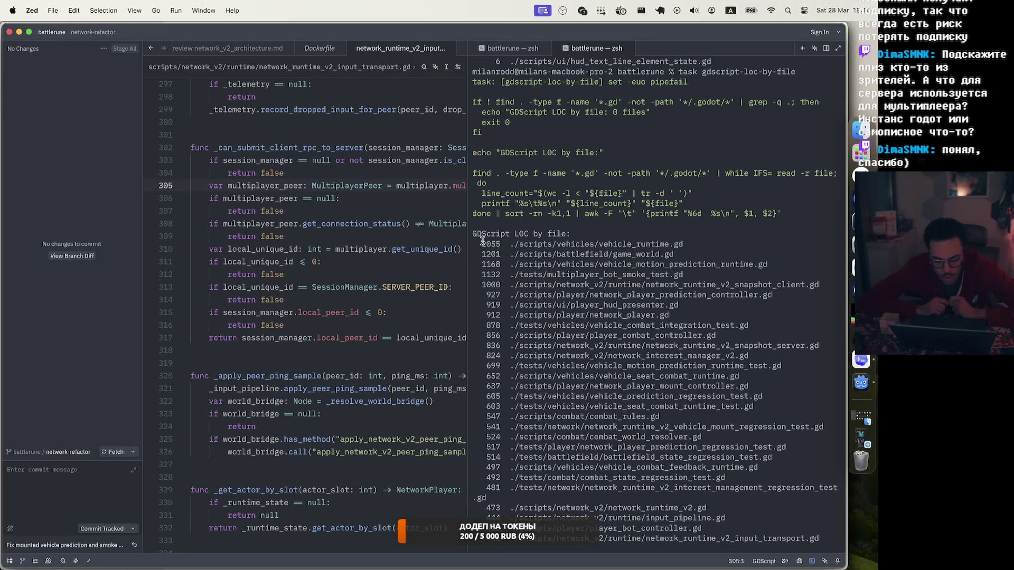
pyautogui.moveTo(480, 244); pyautogui.dragTo(694, 243)
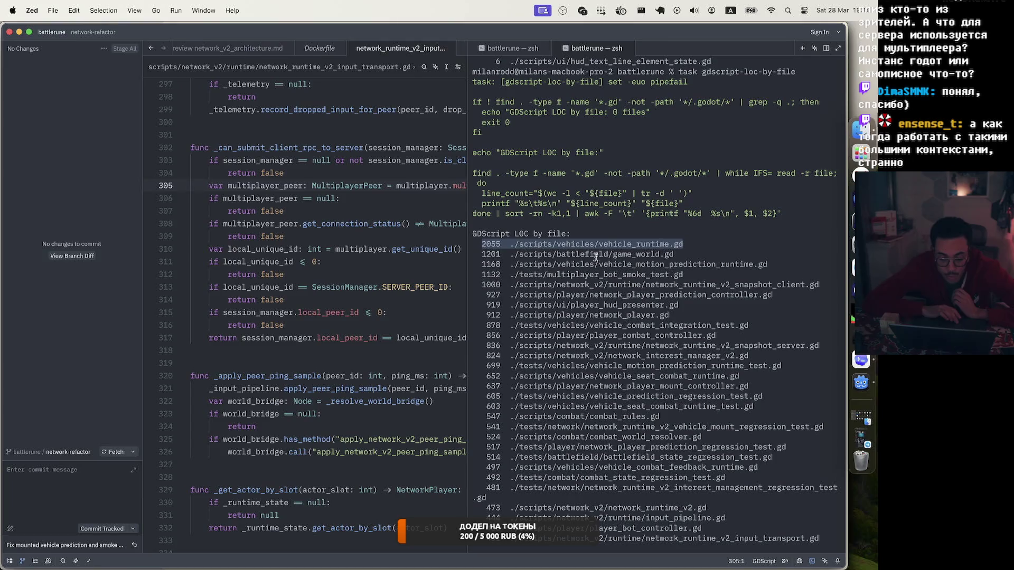
pyautogui.moveTo(480, 256); pyautogui.dragTo(685, 255)
pyautogui.click(686, 257)
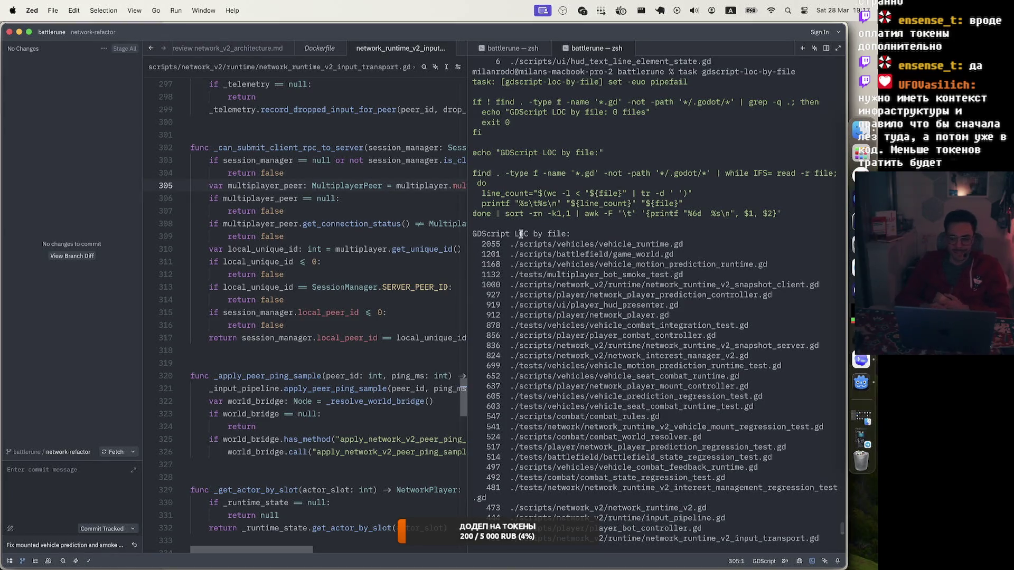
# Step: Highlight the 2055-line vehicle_runtime.gd and 1201-line game_world.gd entries, then return to Codex
pyautogui.moveTo(479, 244); pyautogui.dragTo(683, 243)
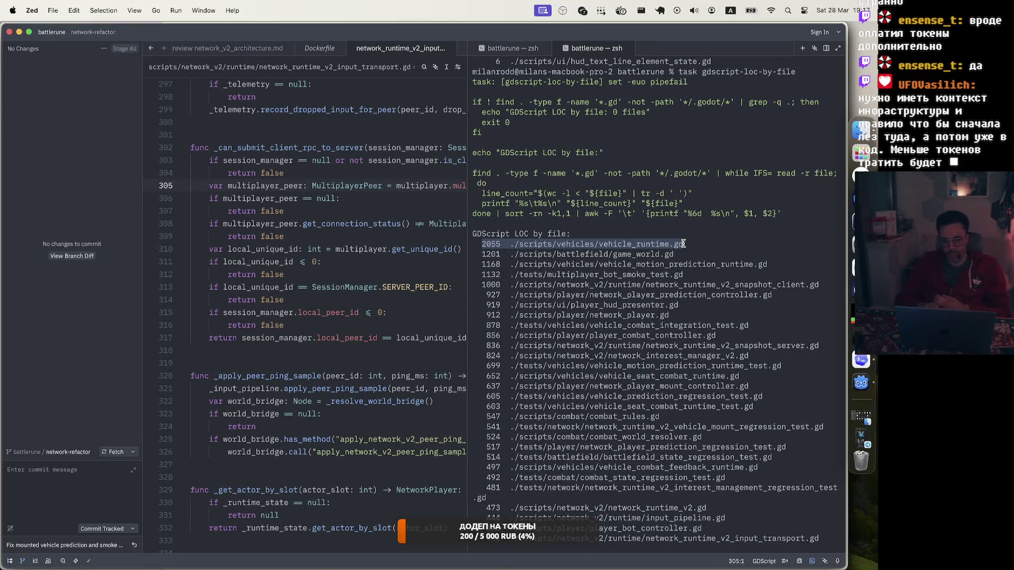
pyautogui.click(683, 243)
pyautogui.moveTo(687, 244); pyautogui.dragTo(598, 244)
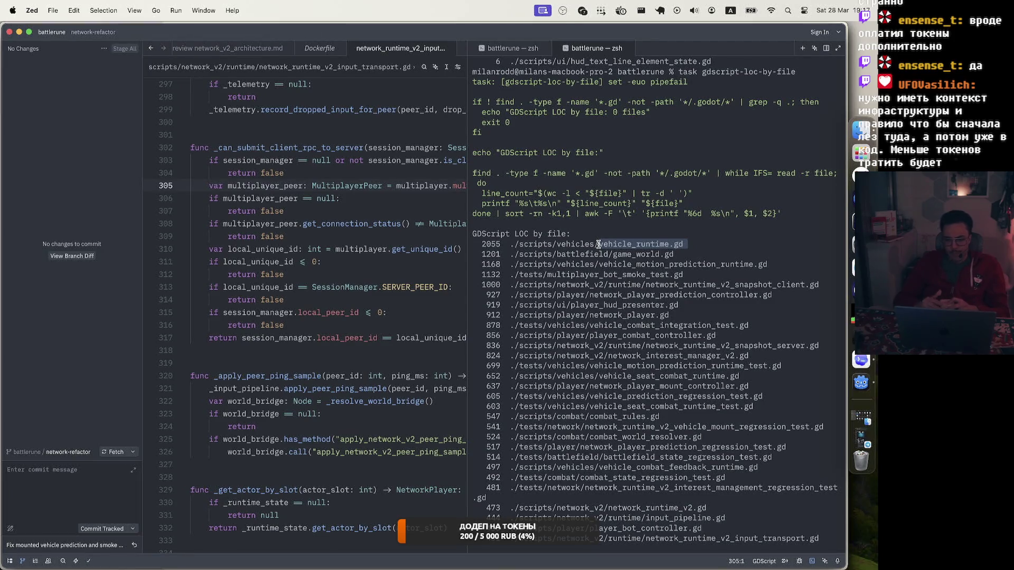
pyautogui.moveTo(676, 254); pyautogui.dragTo(481, 257)
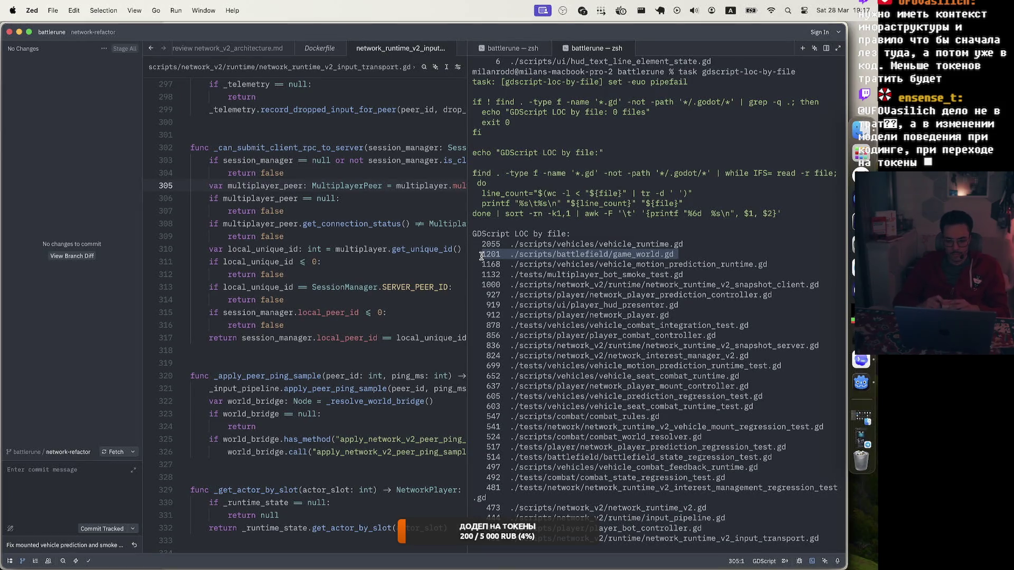
pyautogui.moveTo(481, 256); pyautogui.dragTo(591, 255)
pyautogui.moveTo(681, 254); pyautogui.dragTo(482, 254)
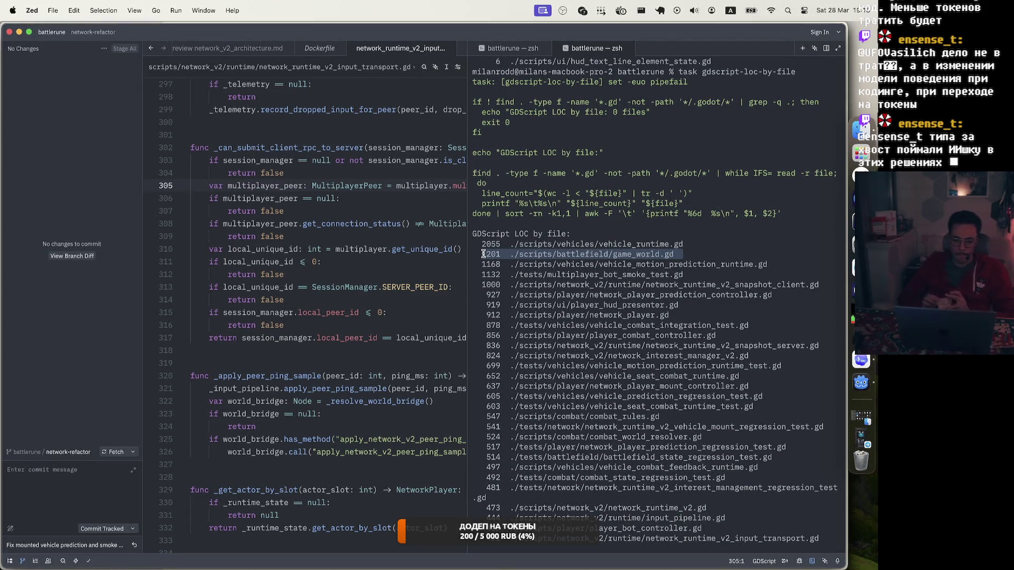
pyautogui.click(861, 359)
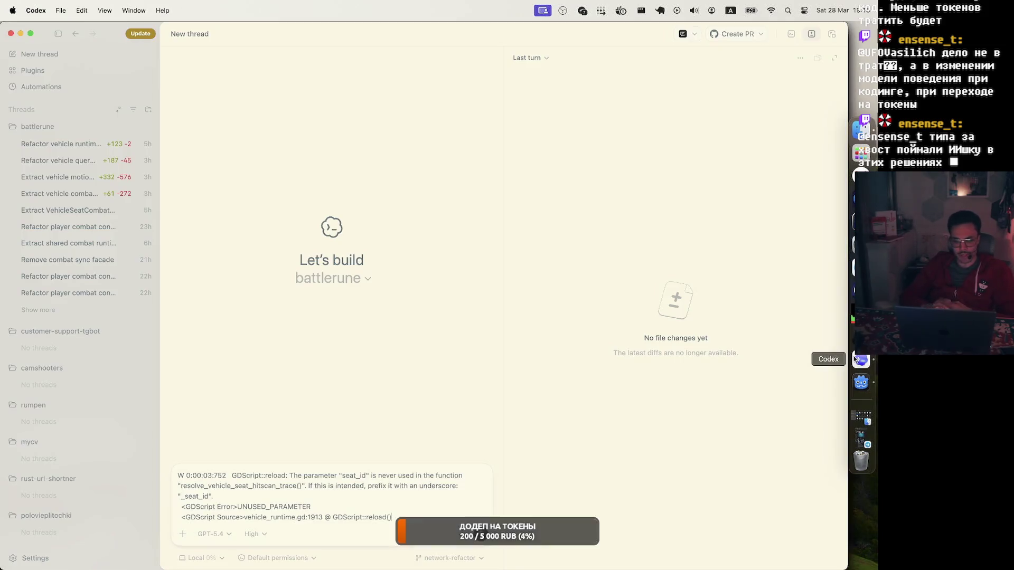
# Step: Delete the pasted seat_id warning from the Codex draft and start voice dictation
pyautogui.moveTo(410, 518)
pyautogui.mouseDown()
pyautogui.moveTo(174, 506)
pyautogui.moveTo(118, 436)
pyautogui.mouseUp()
pyautogui.press('BackSpace')
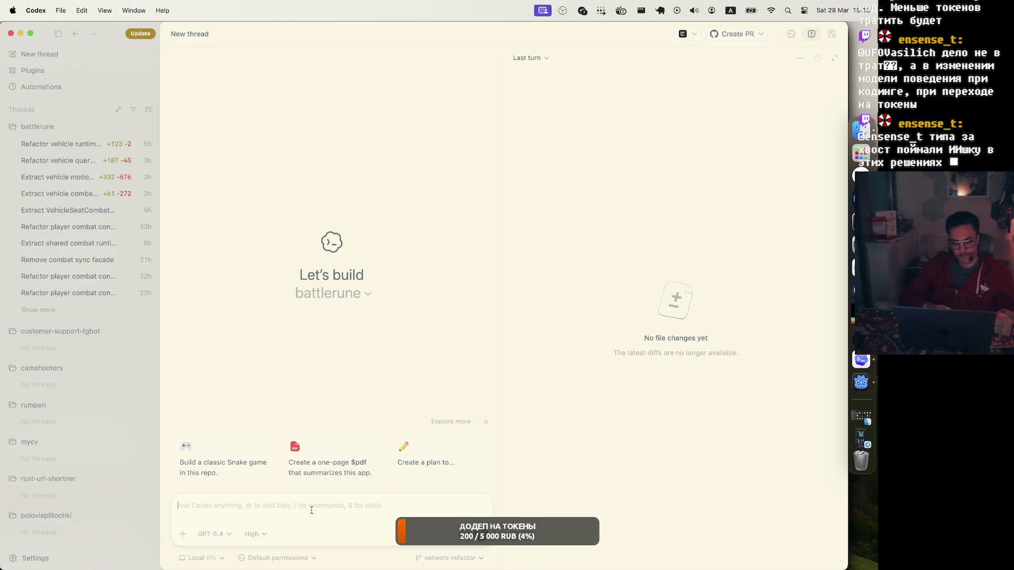
pyautogui.click(460, 538)
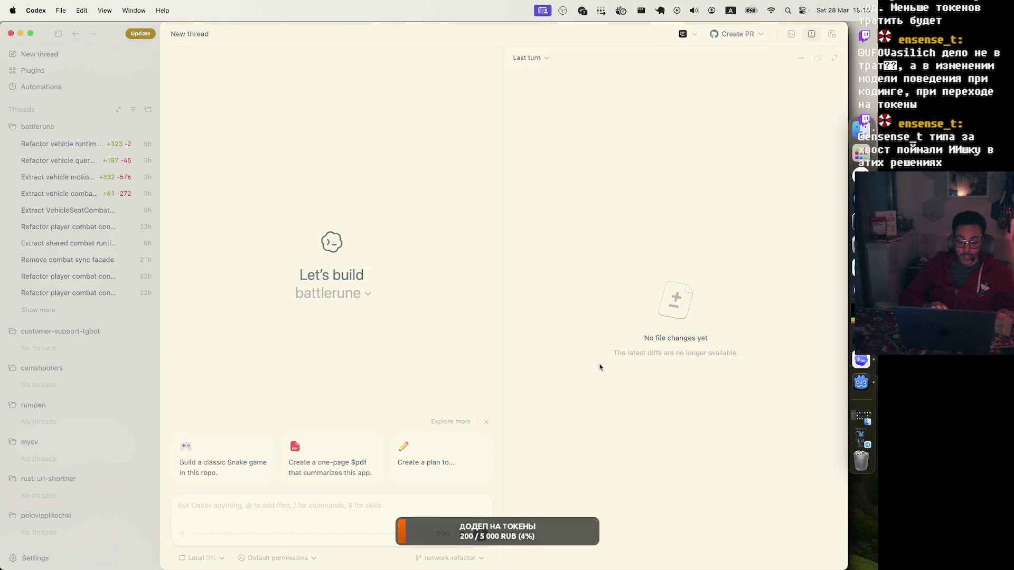
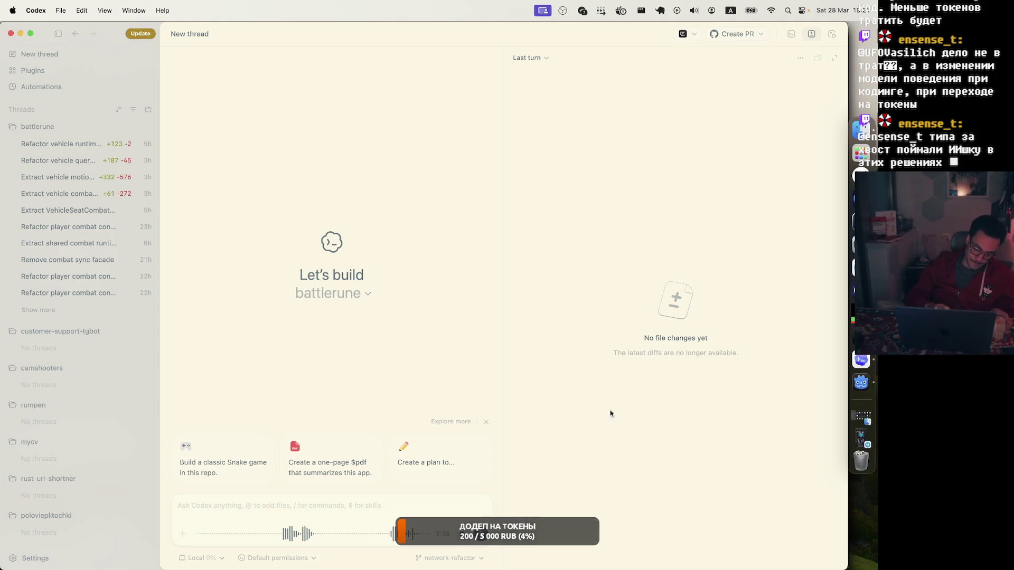
# Step: Insert the dictated battlerune shot-prediction refactor request, switch on plan mode, and send it
pyautogui.press('Escape')
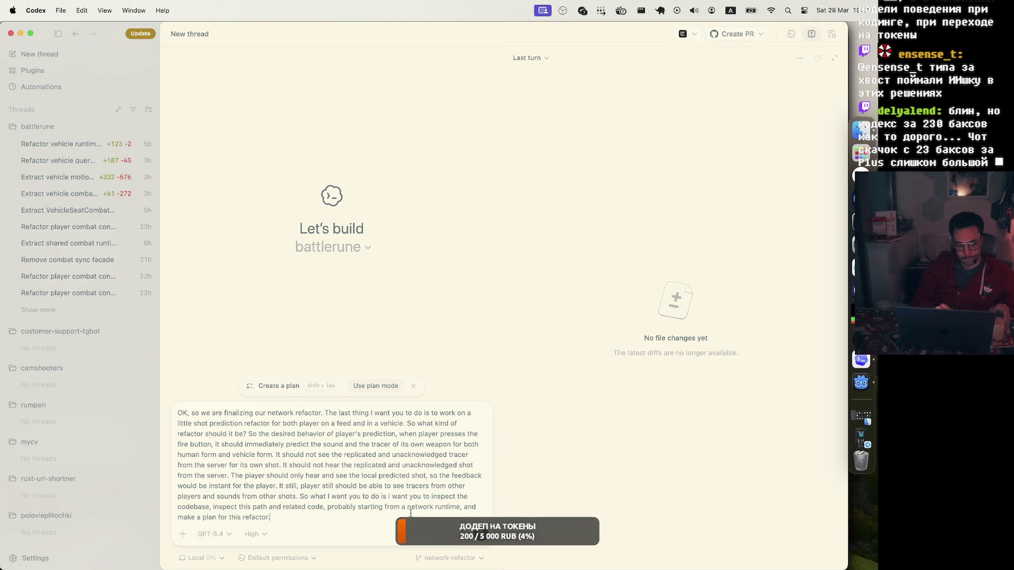
pyautogui.hotkey('shift', 'Tab')
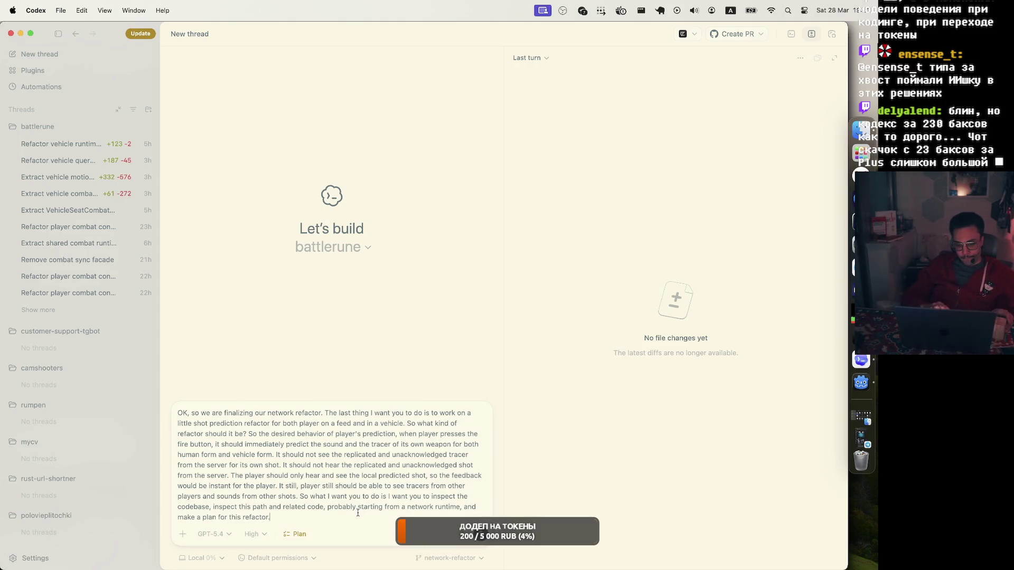
pyautogui.click(485, 538)
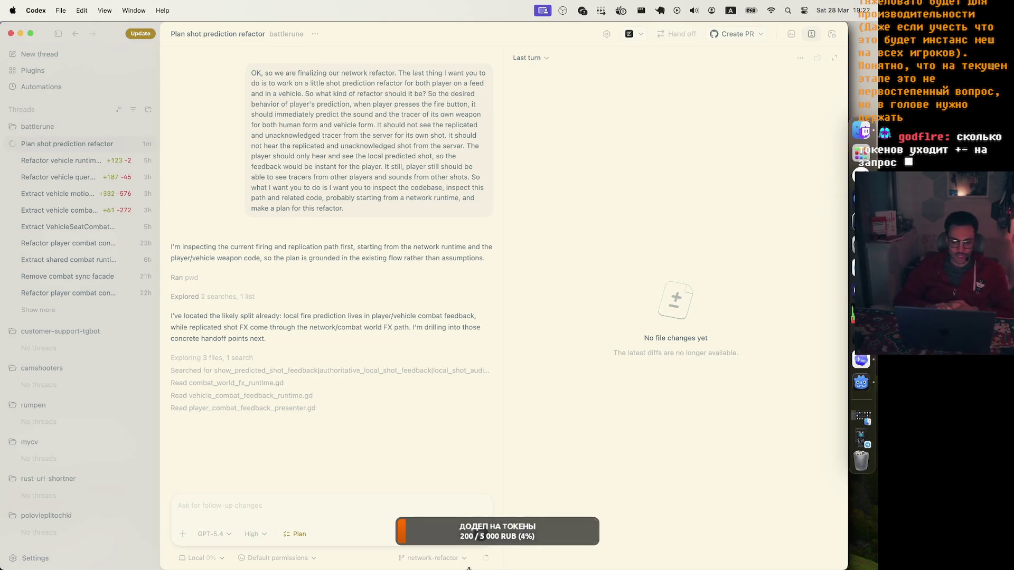
# Step: Bring Yandex Browser to the front, showing battlerune's network V2 refactor pull request
pyautogui.moveTo(487, 559)
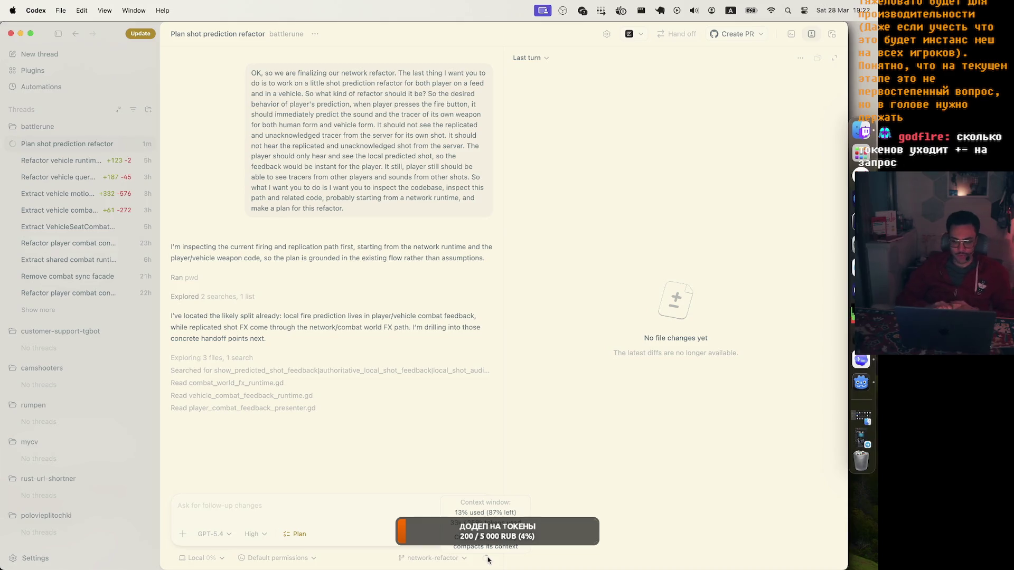
pyautogui.click(860, 175)
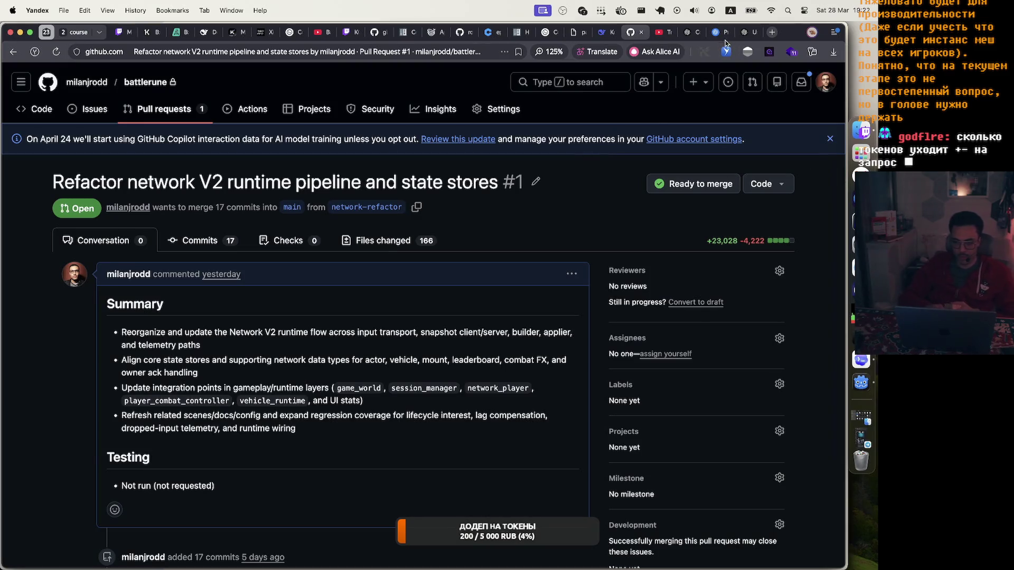
# Step: Reload the Codex usage page to confirm 643 credits remain, then return to Codex
pyautogui.click(540, 35)
pyautogui.click(57, 53)
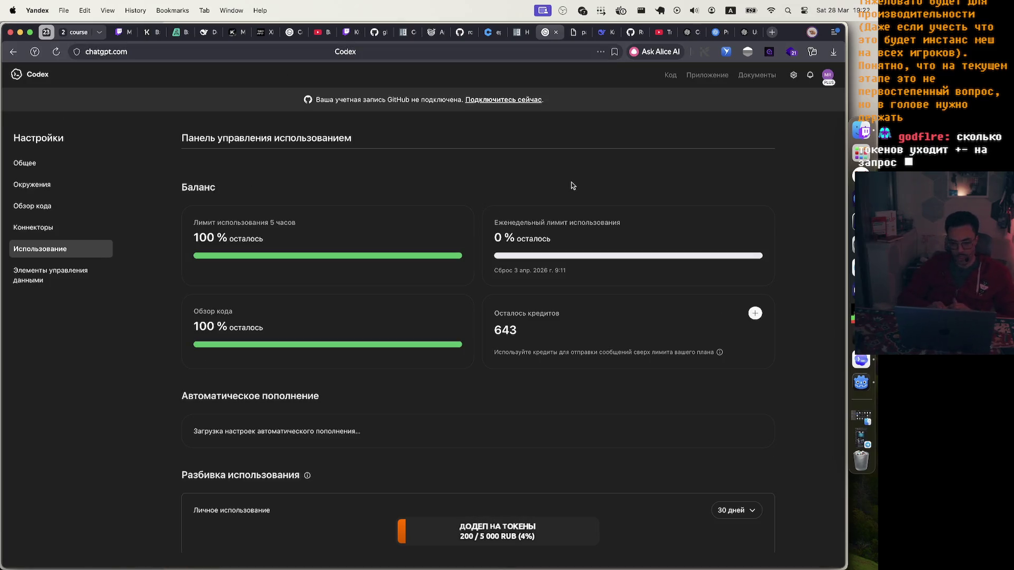
pyautogui.moveTo(493, 327); pyautogui.dragTo(590, 333)
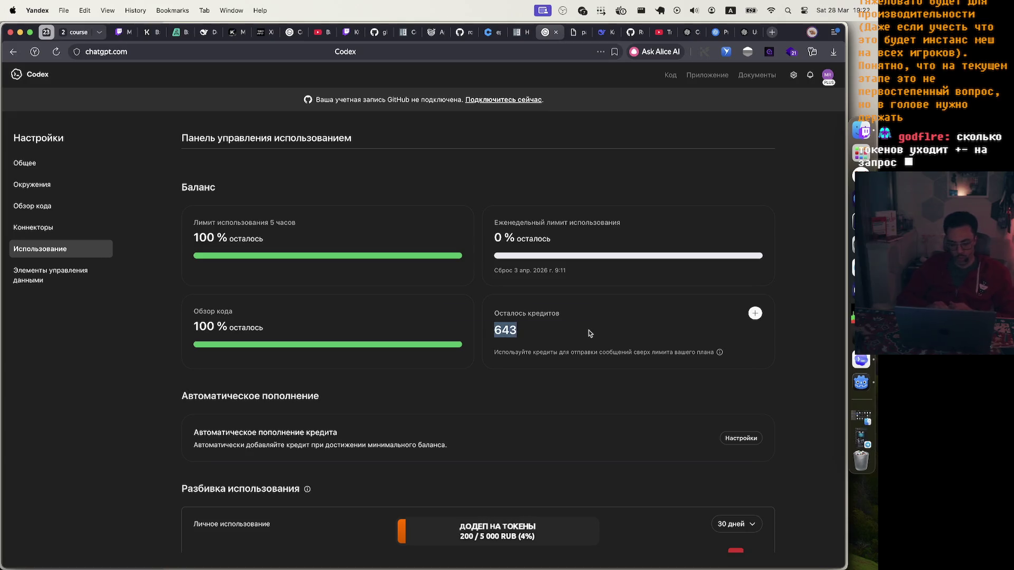
pyautogui.click(589, 333)
pyautogui.scroll(-5, 590, 333)
pyautogui.scroll(3, 590, 334)
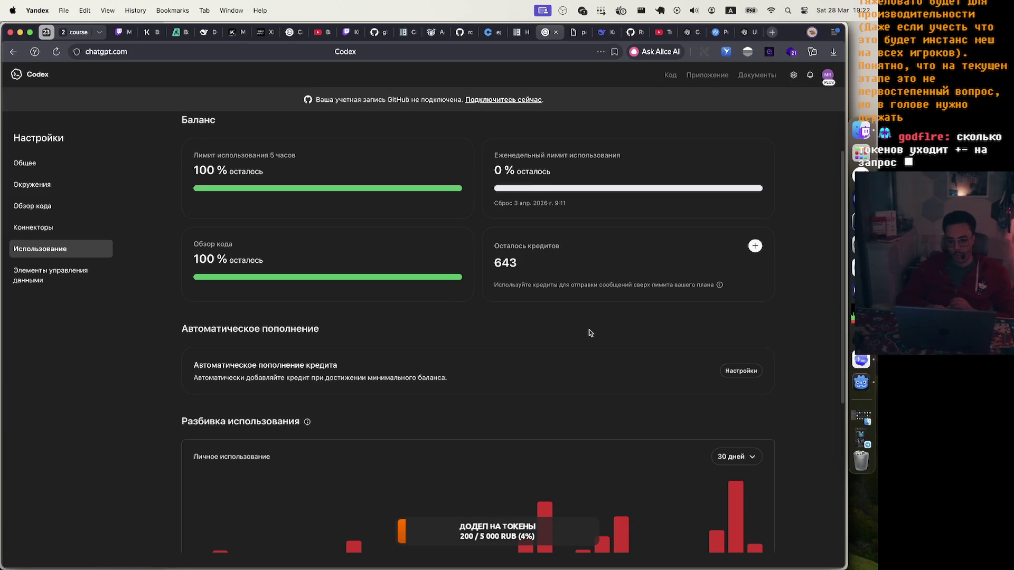
pyautogui.click(590, 268)
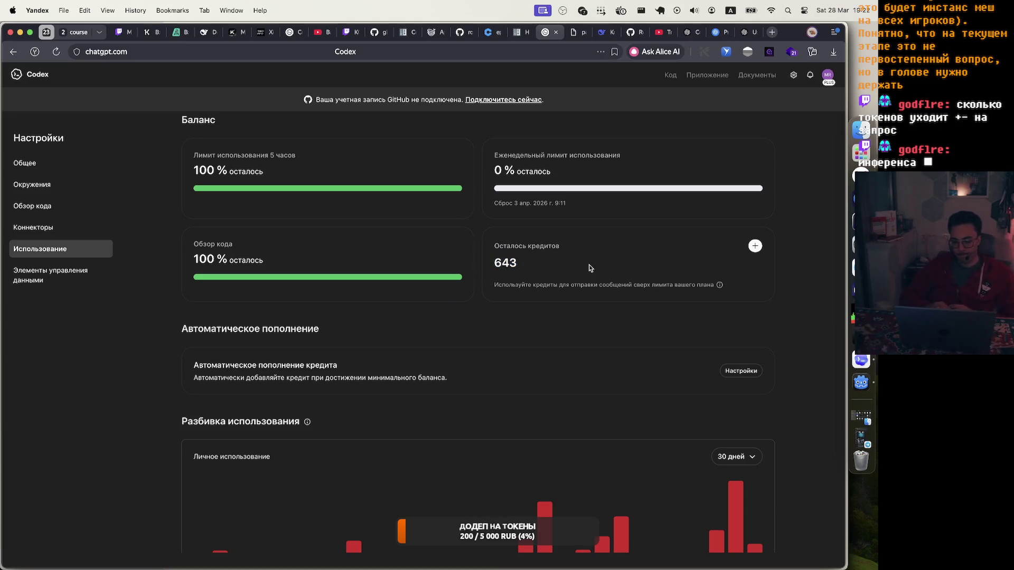
pyautogui.moveTo(487, 265); pyautogui.dragTo(577, 264)
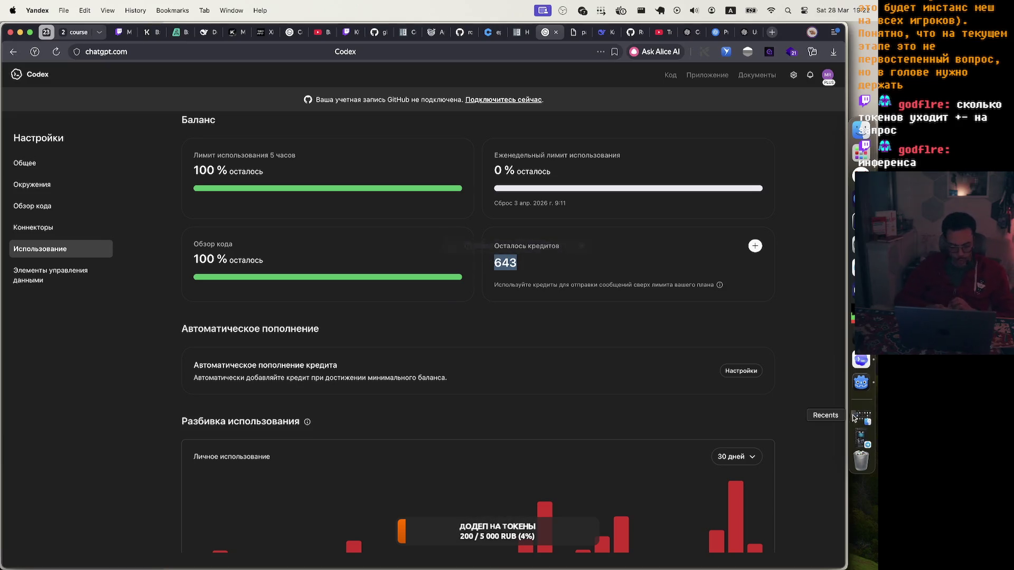
pyautogui.click(862, 364)
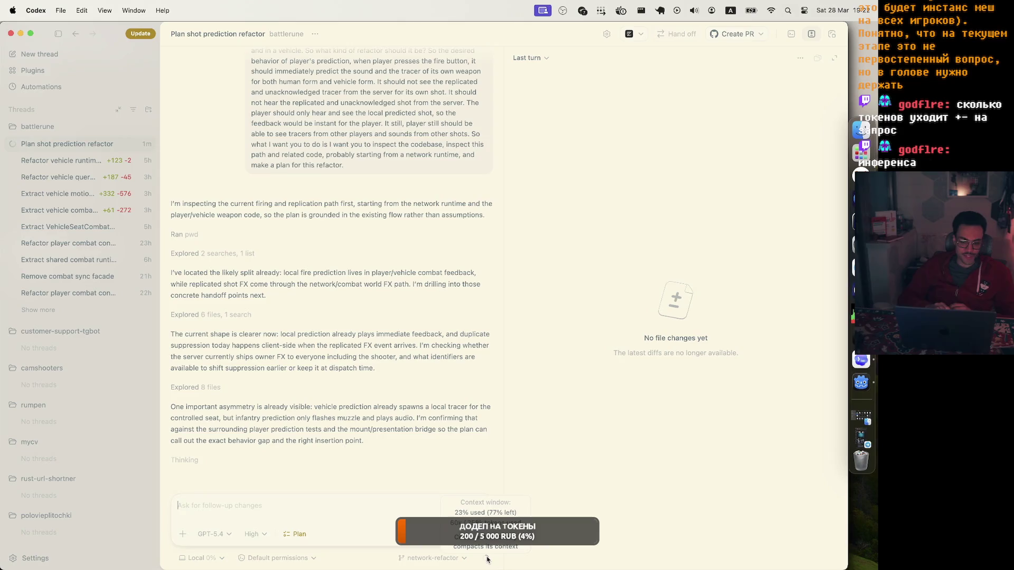
# Step: Scroll back and reread the submitted shot-prediction prompt while Codex explores the code
pyautogui.scroll(2, 370, 220)
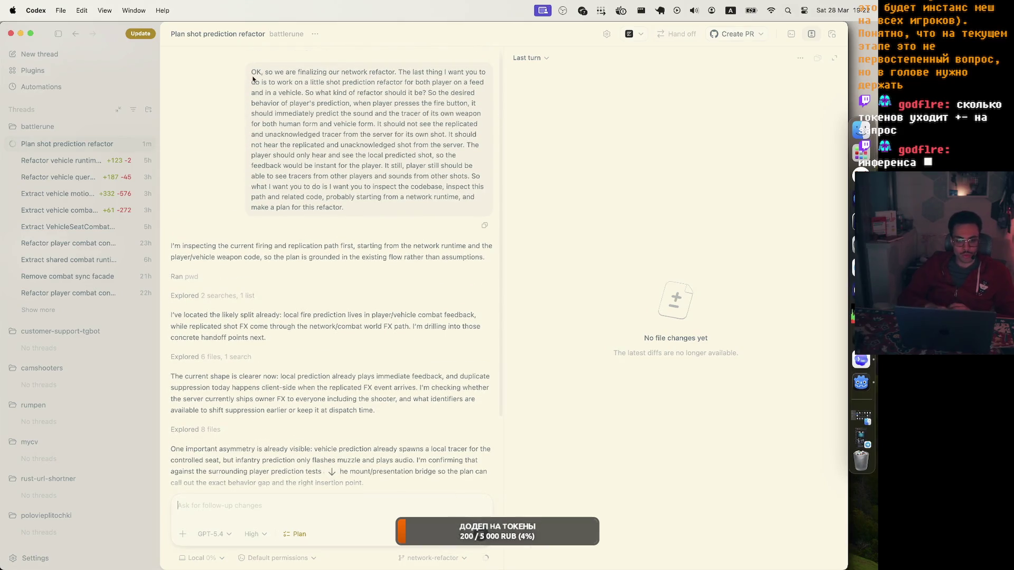
pyautogui.moveTo(250, 70)
pyautogui.mouseDown()
pyautogui.moveTo(373, 197)
pyautogui.moveTo(372, 209)
pyautogui.mouseUp()
pyautogui.click(371, 209)
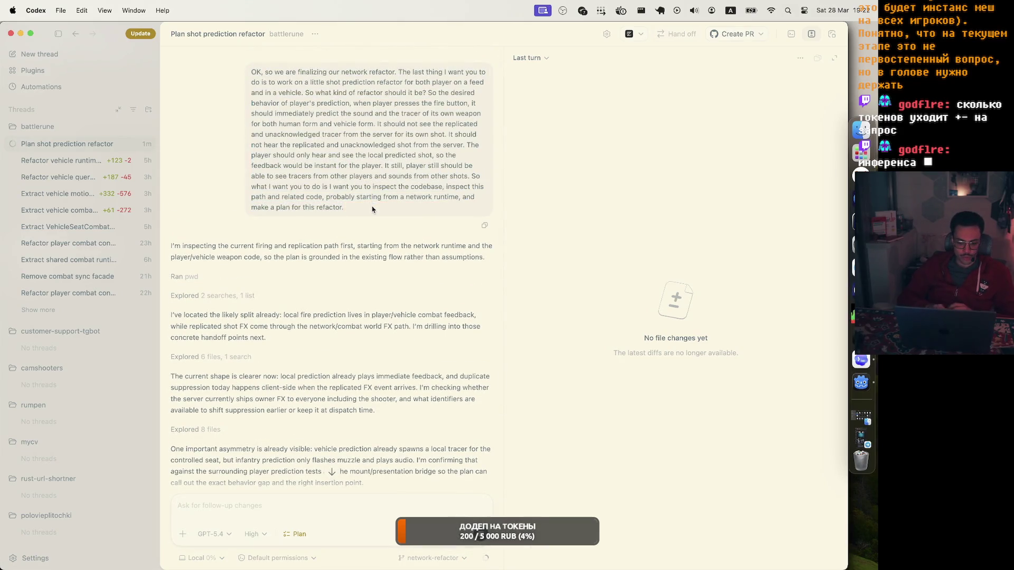
pyautogui.scroll(-3, 423, 370)
pyautogui.moveTo(487, 562)
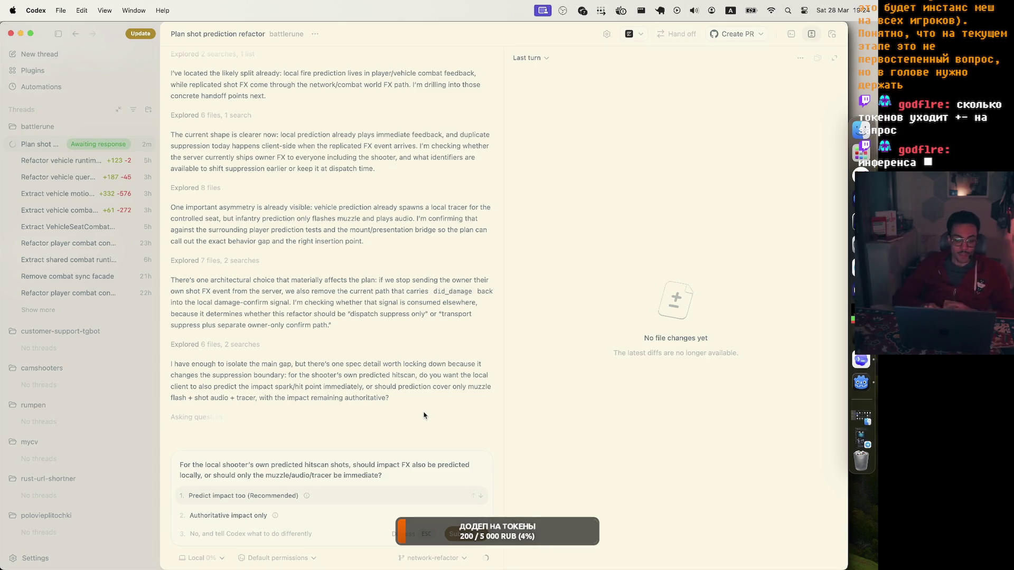
# Step: Answer the shooter impact FX question with 'Predict impact too (Recommended)'
pyautogui.moveTo(307, 499)
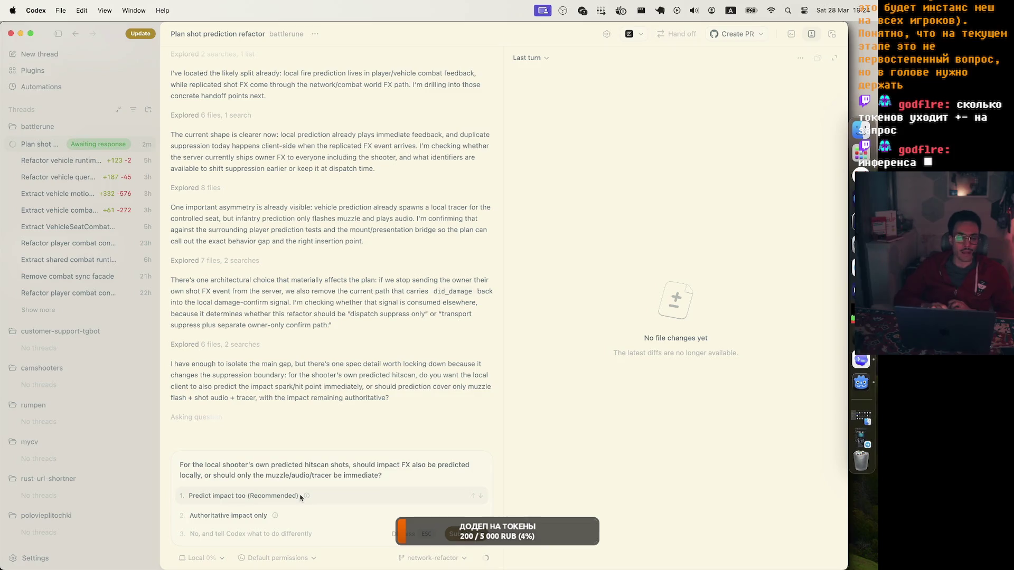
pyautogui.click(291, 496)
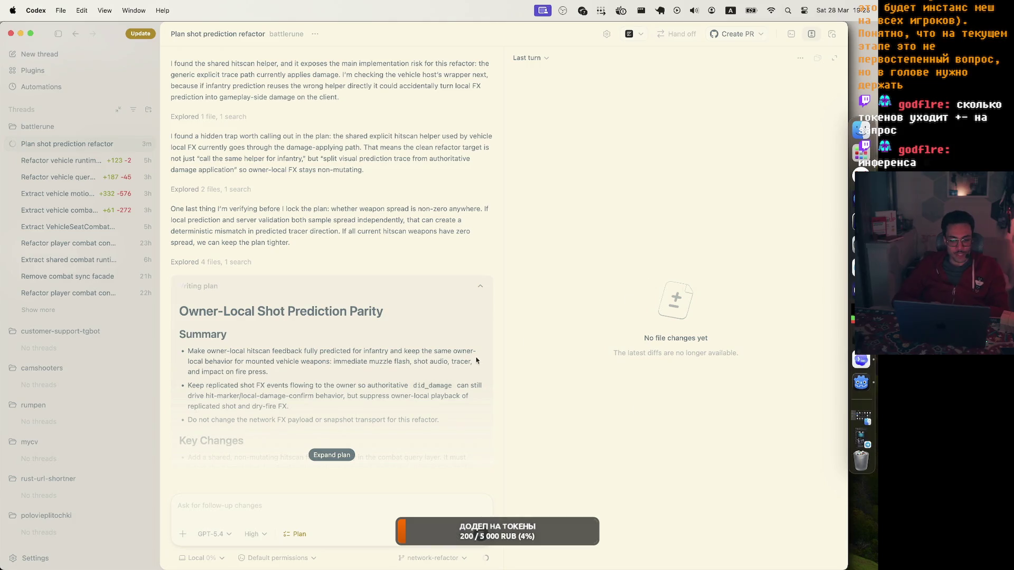
# Step: Expand the drafted plan through Test Plan and Assumptions, then opt to give different instructions
pyautogui.click(331, 454)
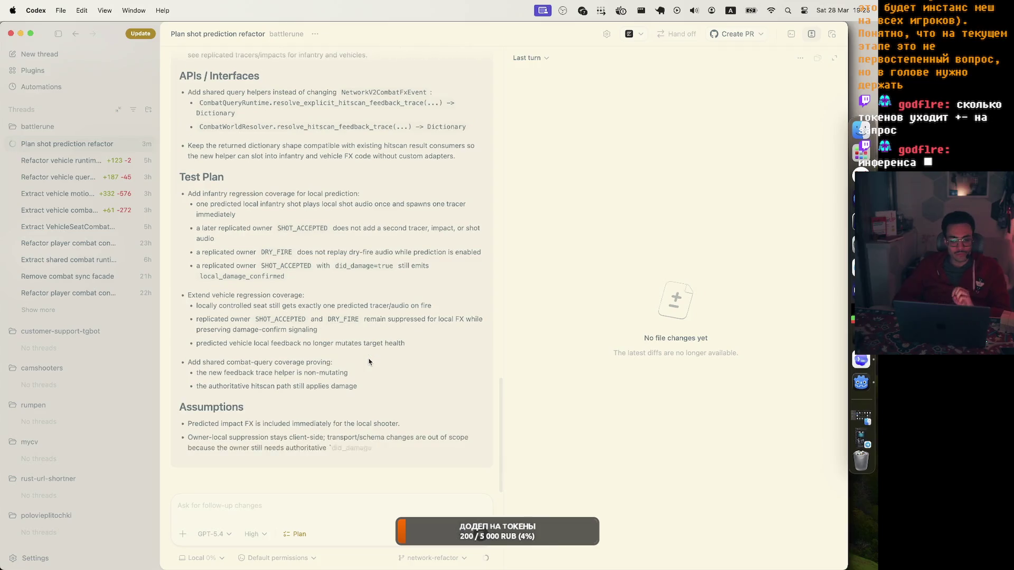
pyautogui.scroll(5, 369, 362)
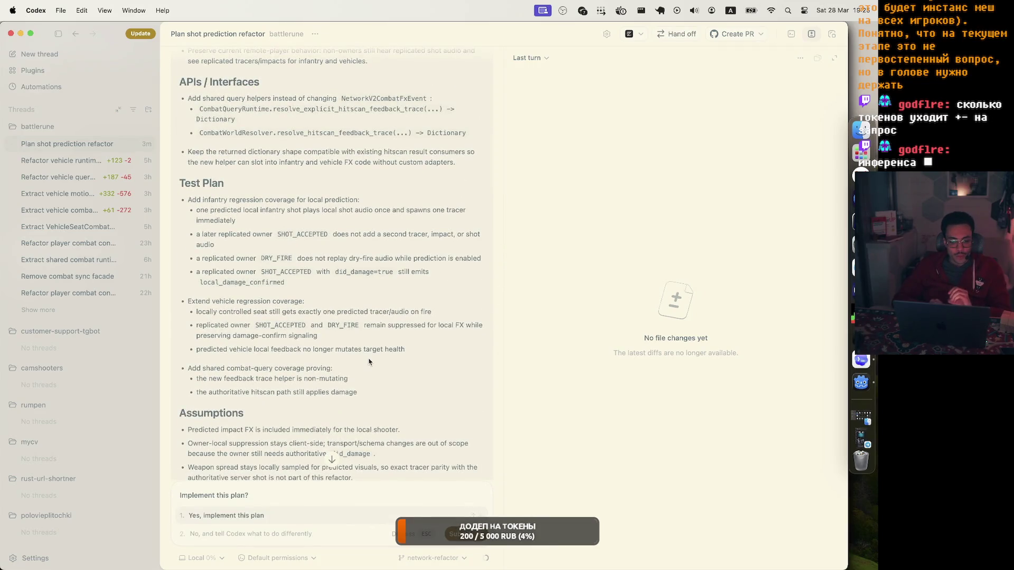
pyautogui.scroll(-2, 368, 362)
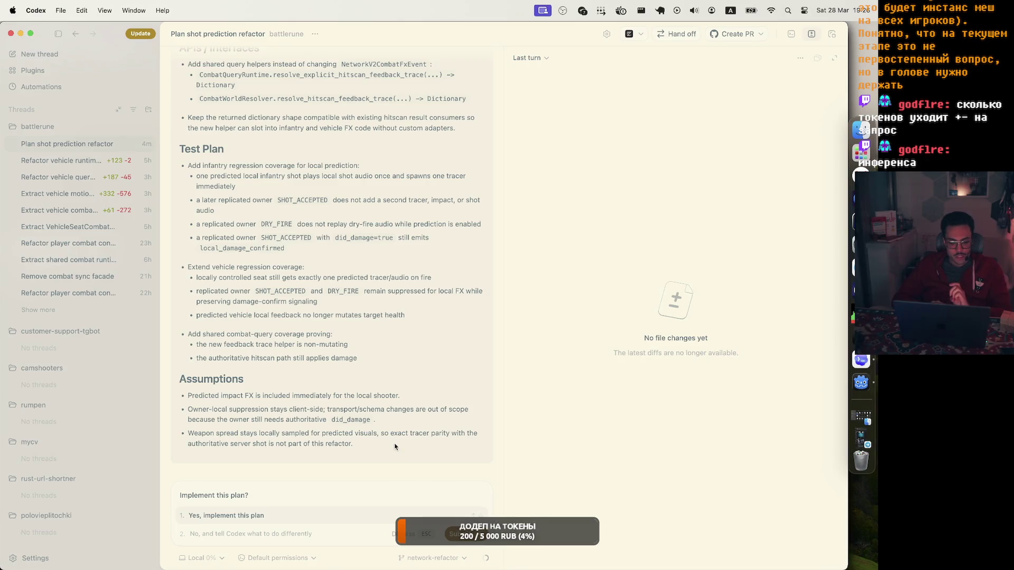
pyautogui.click(300, 533)
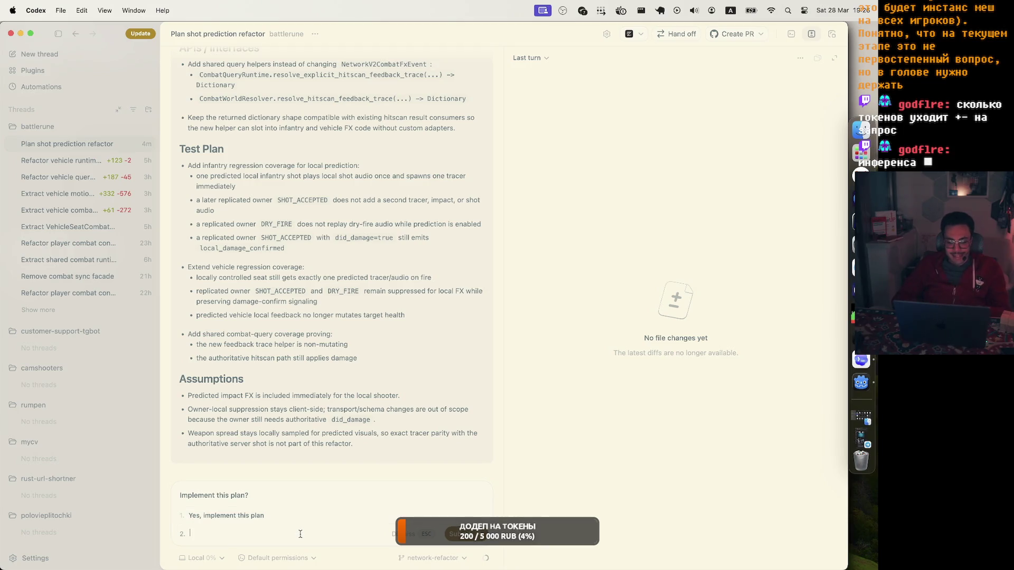
# Step: Reply to remove spread entirely, since spread and recoil will be refactored or reimplemented later
pyautogui.write('Lets remove spe')
pyautogui.press('BackSpace')
pyautogui.write('read at all, because spreas system would')
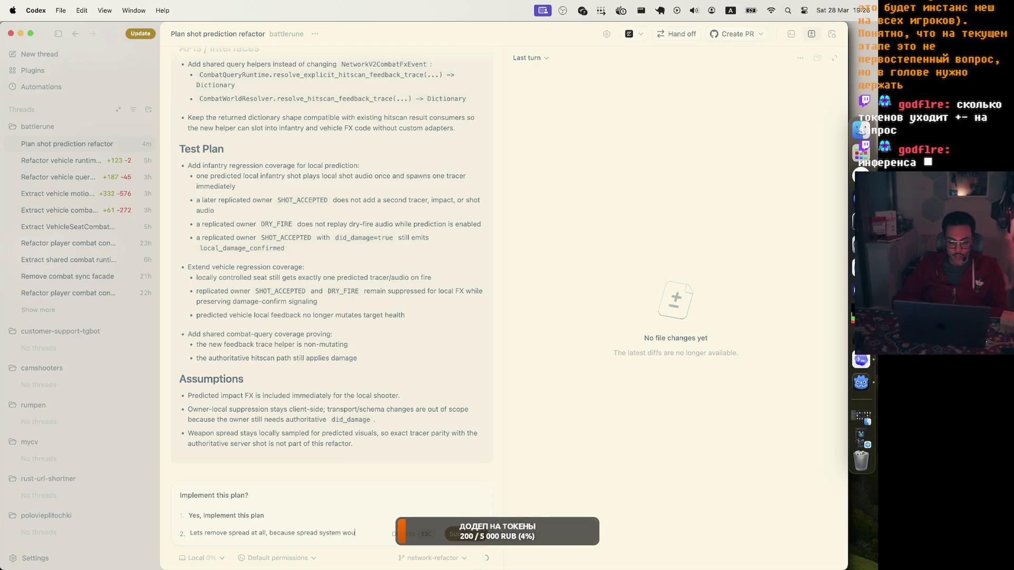
pyautogui.write(' and')
pyautogui.write('recoil')
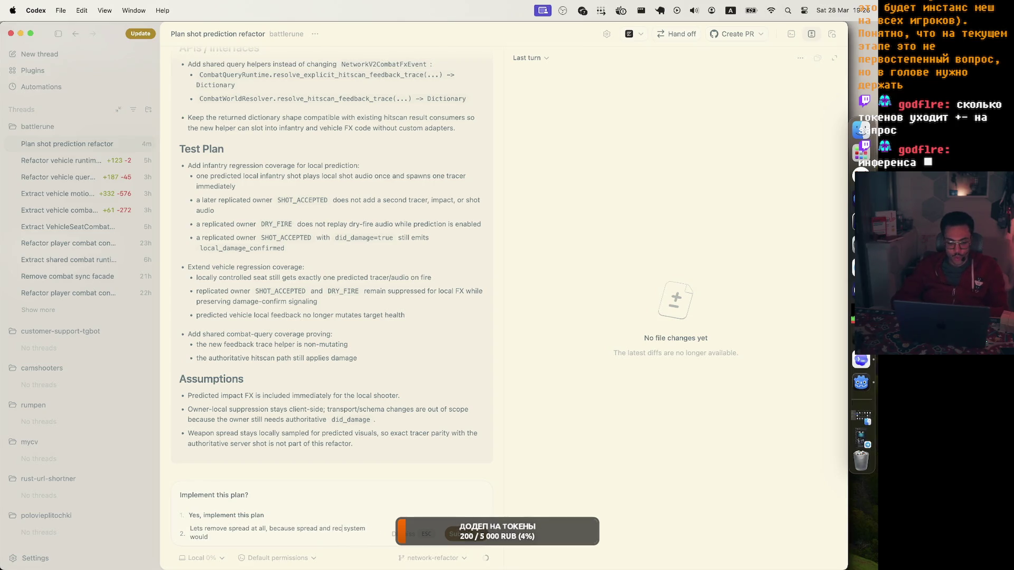
pyautogui.write(' be changed drast')
pyautogui.write('ic')
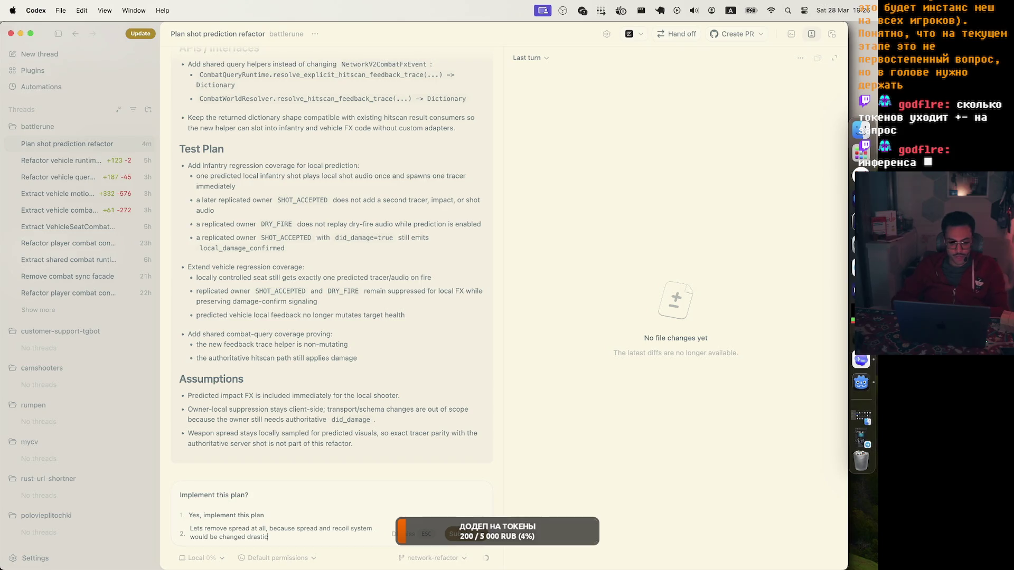
pyautogui.write('ally')
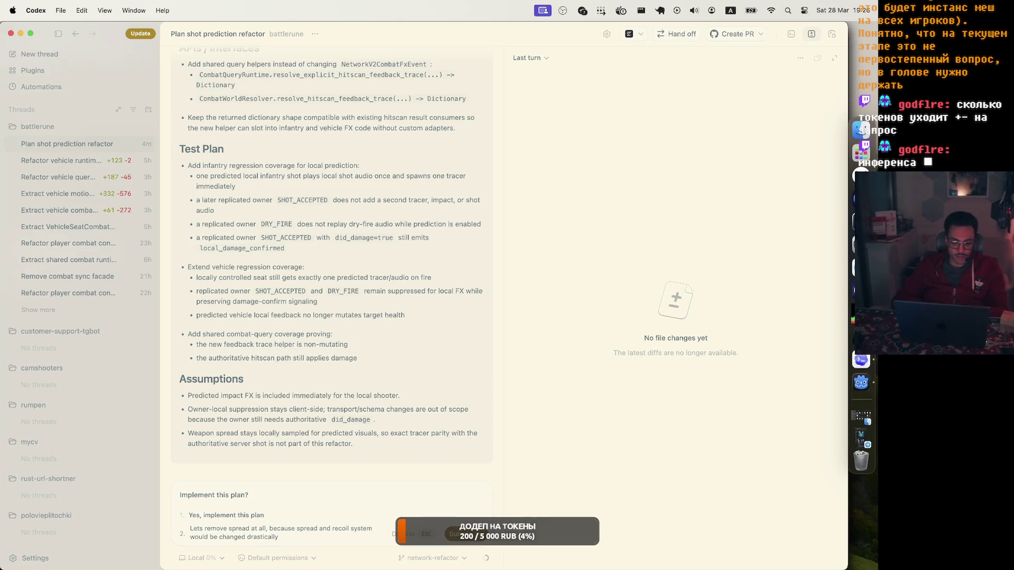
pyautogui.write(' later')
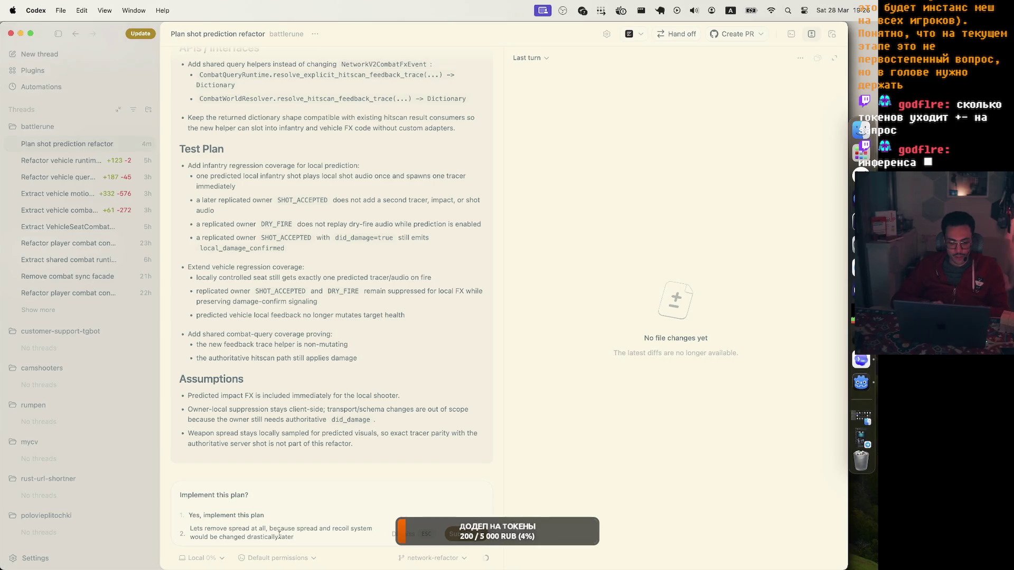
pyautogui.doubleClick(224, 537)
pyautogui.write('refact')
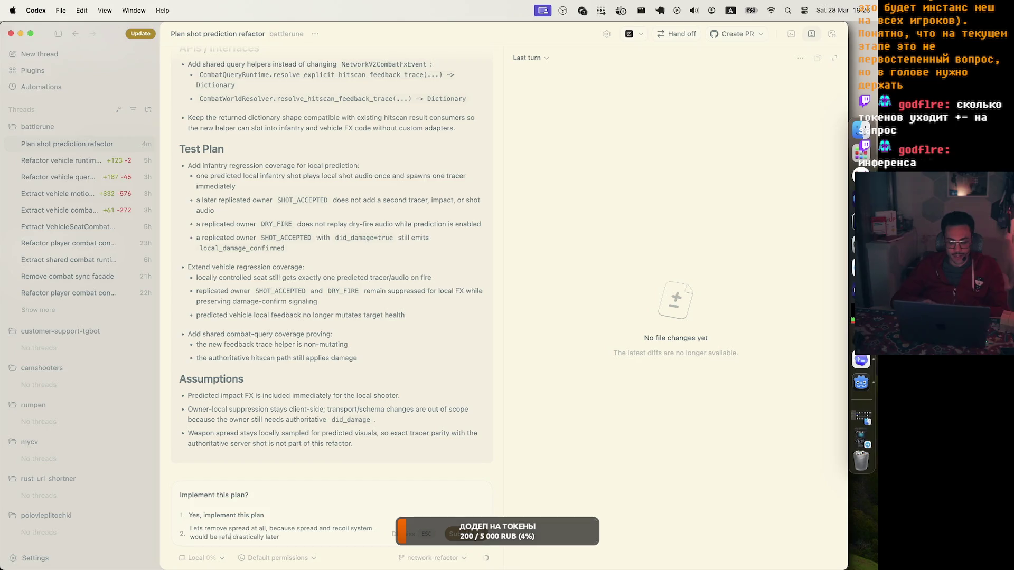
pyautogui.write('ored')
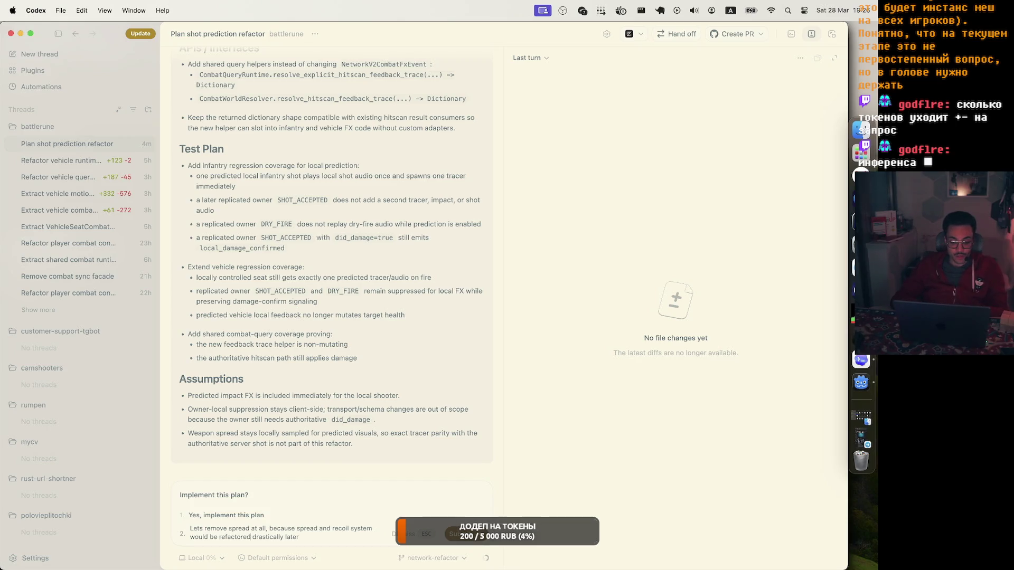
pyautogui.write(' or reim')
pyautogui.write('plemented')
pyautogui.press('super+Right')
pyautogui.press('Return')
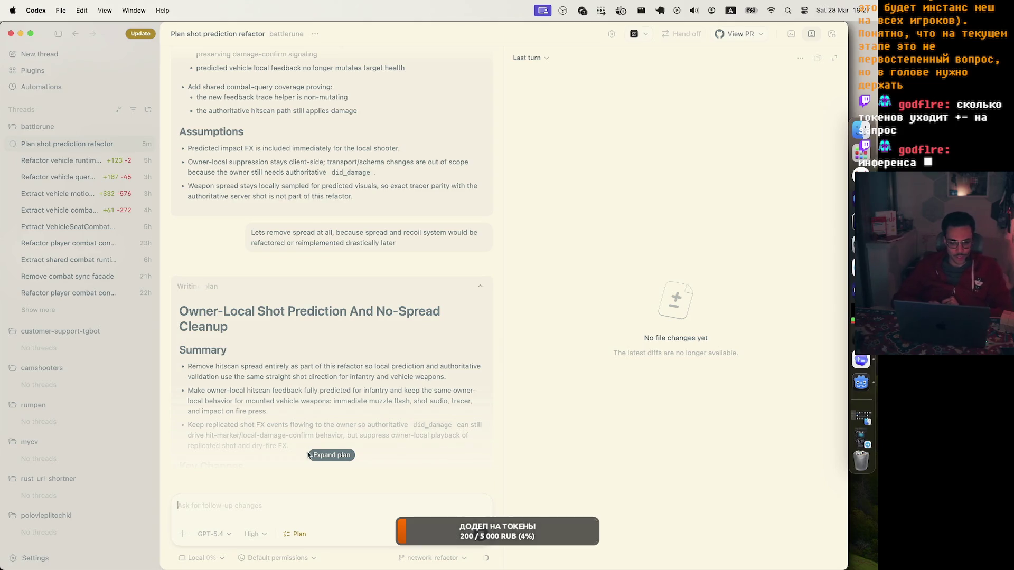
# Step: Expand and read the 'Owner-Local Shot Prediction And No-Spread Cleanup' plan, then copy it
pyautogui.click(343, 455)
pyautogui.scroll(-6, 327, 369)
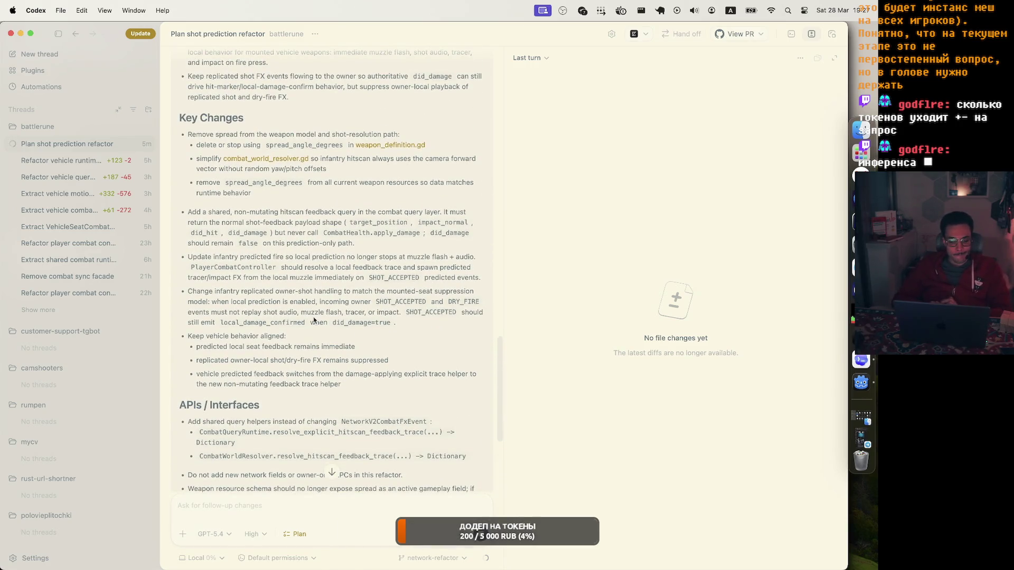
pyautogui.scroll(-8, 313, 320)
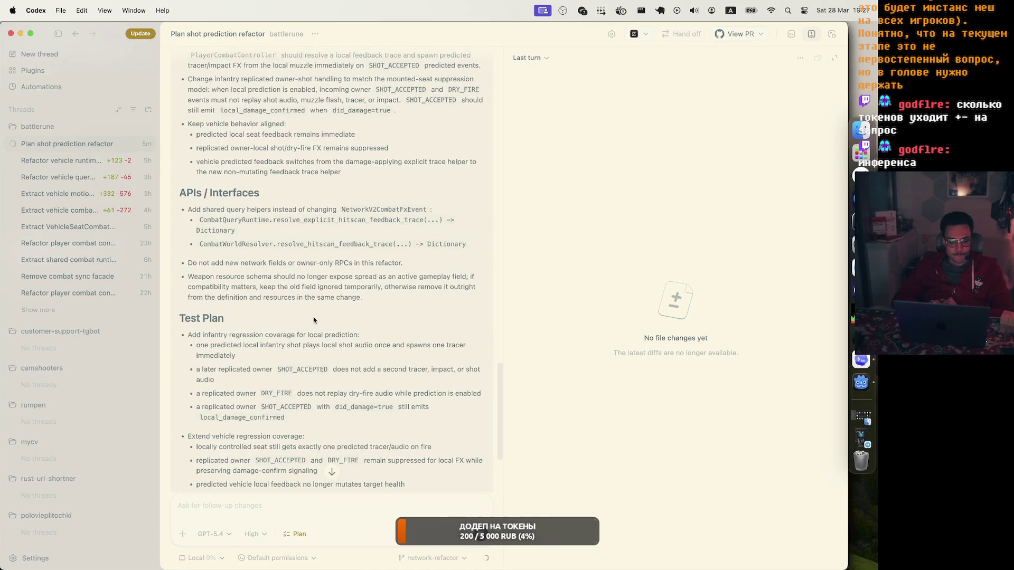
pyautogui.scroll(-7, 313, 320)
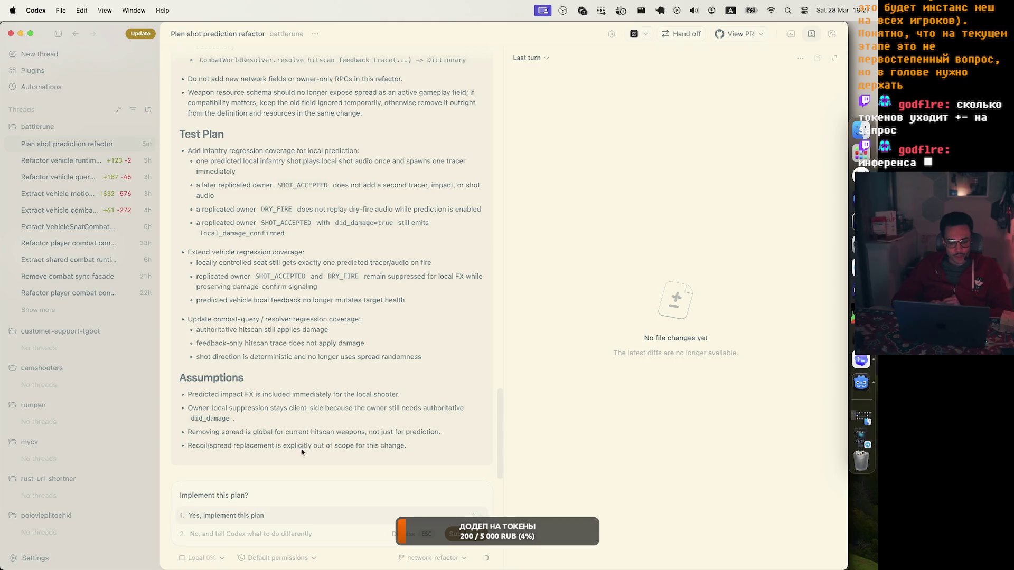
pyautogui.scroll(1, 399, 264)
pyautogui.scroll(15, 399, 264)
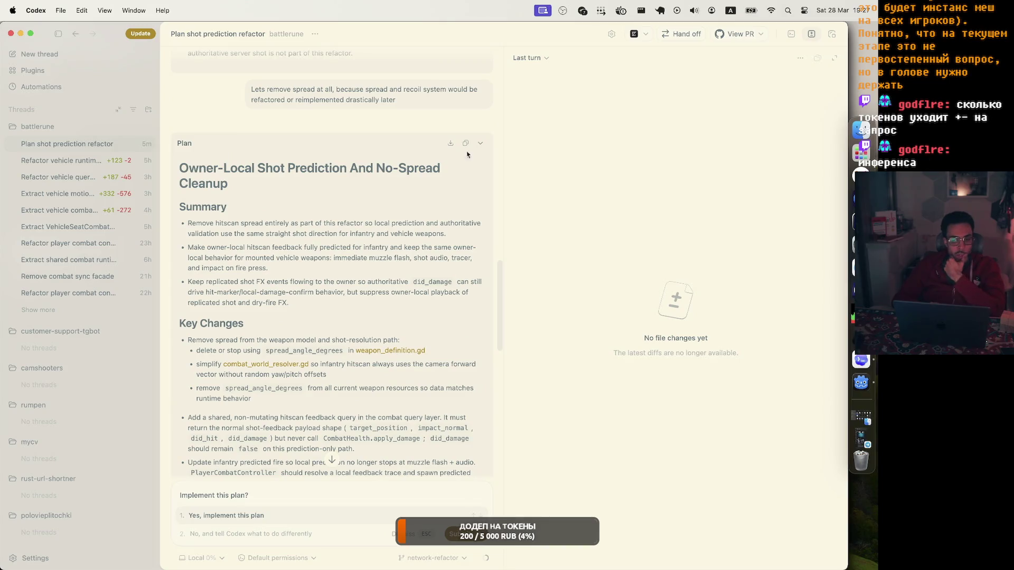
pyautogui.click(466, 143)
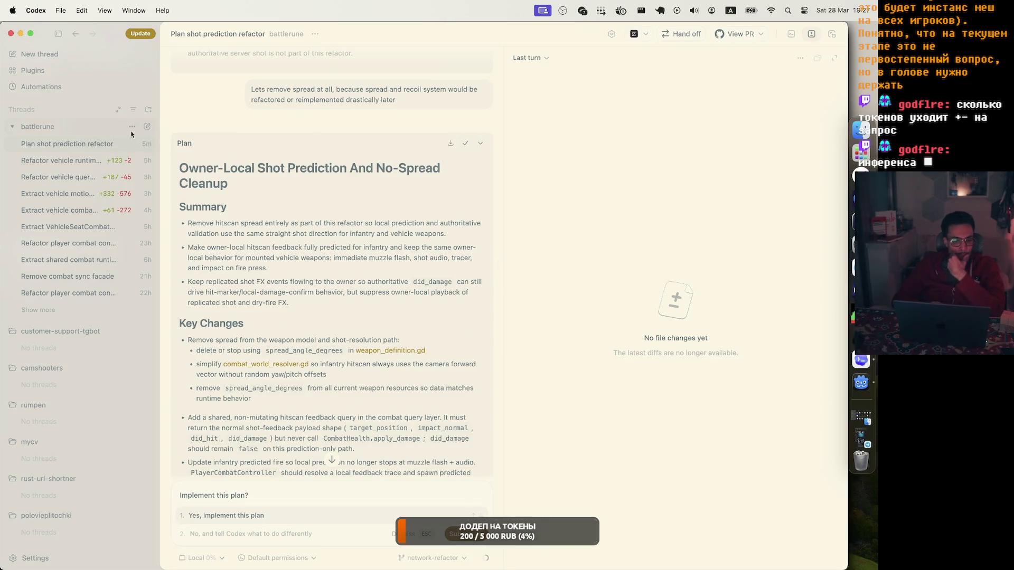
# Step: Start a new battlerune thread with the pasted plan on GPT-5.3-Codex and send it
pyautogui.click(147, 126)
pyautogui.press('super+v')
pyautogui.click(216, 534)
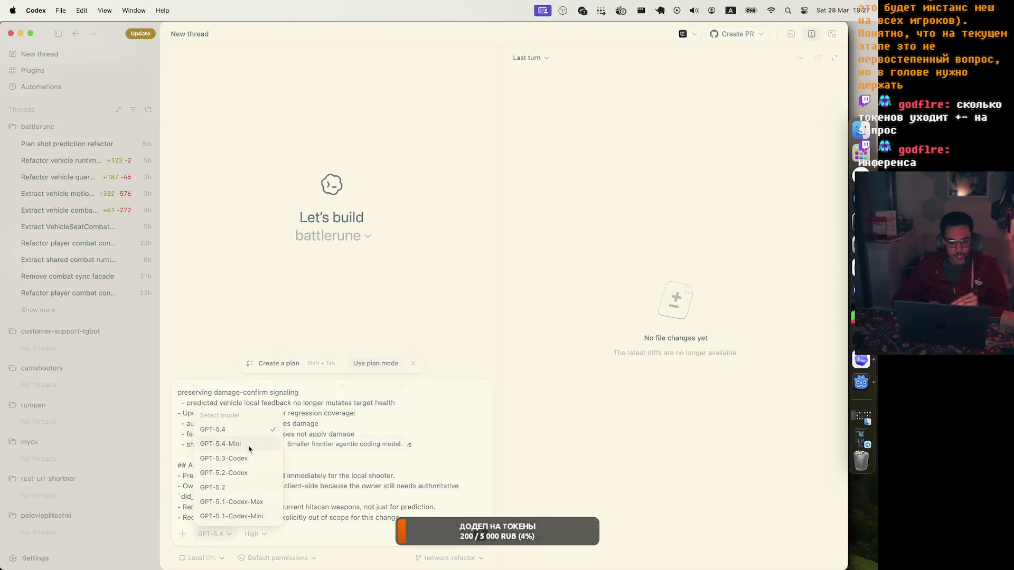
pyautogui.click(228, 458)
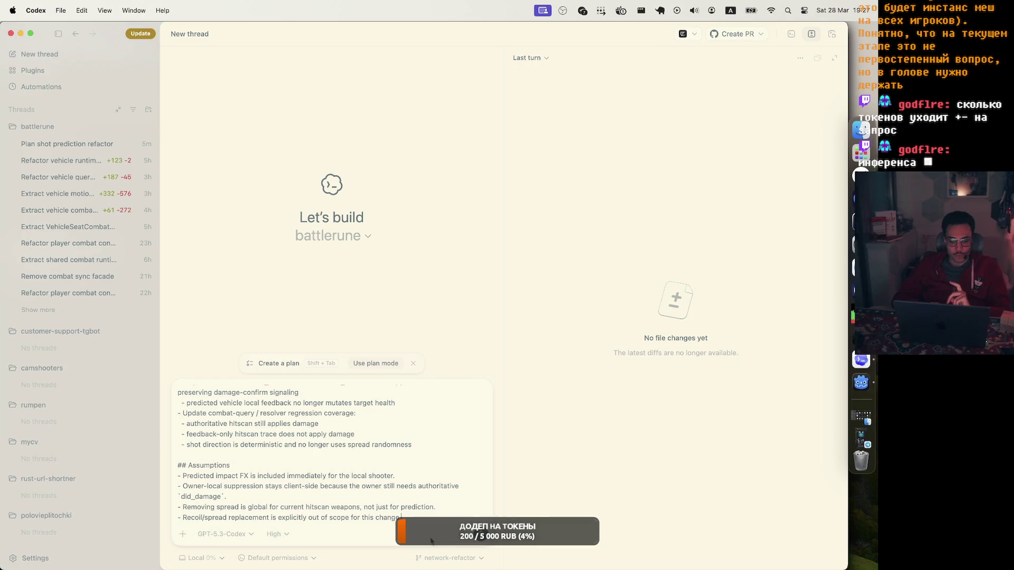
pyautogui.click(480, 536)
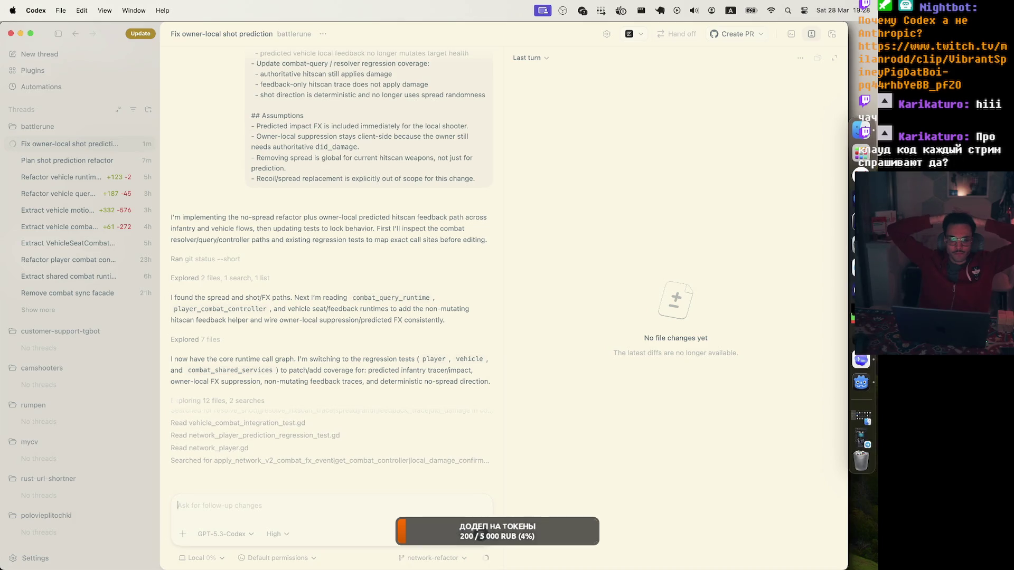
pyautogui.scroll(3, 475, 325)
pyautogui.scroll(4, 475, 324)
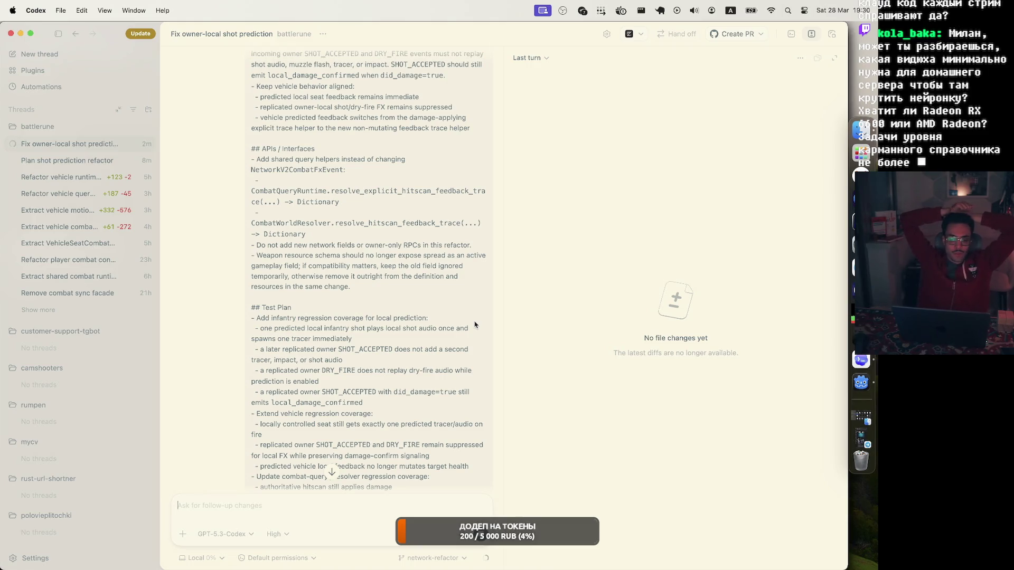
pyautogui.scroll(-15, 474, 324)
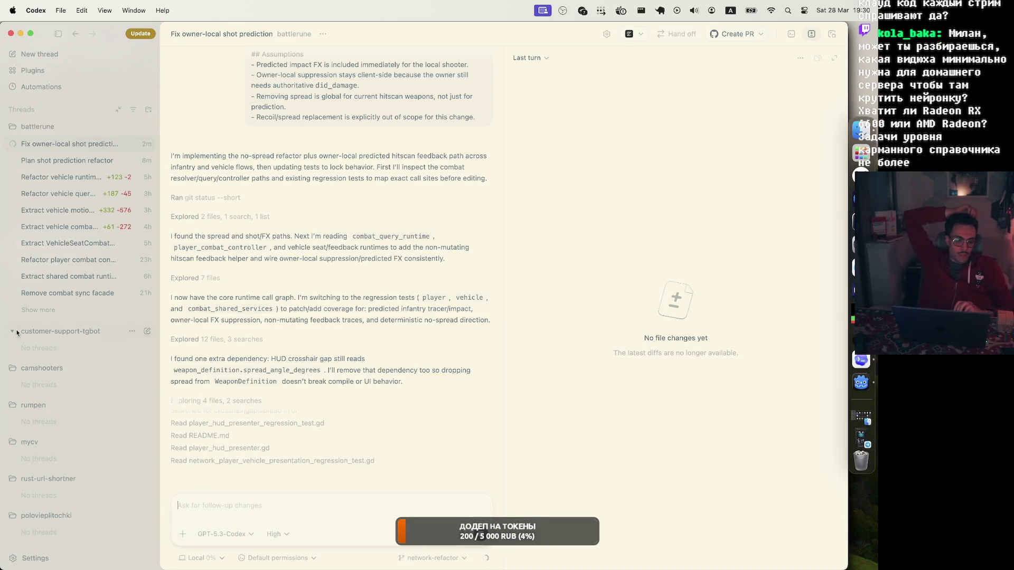
pyautogui.scroll(-5, 60, 455)
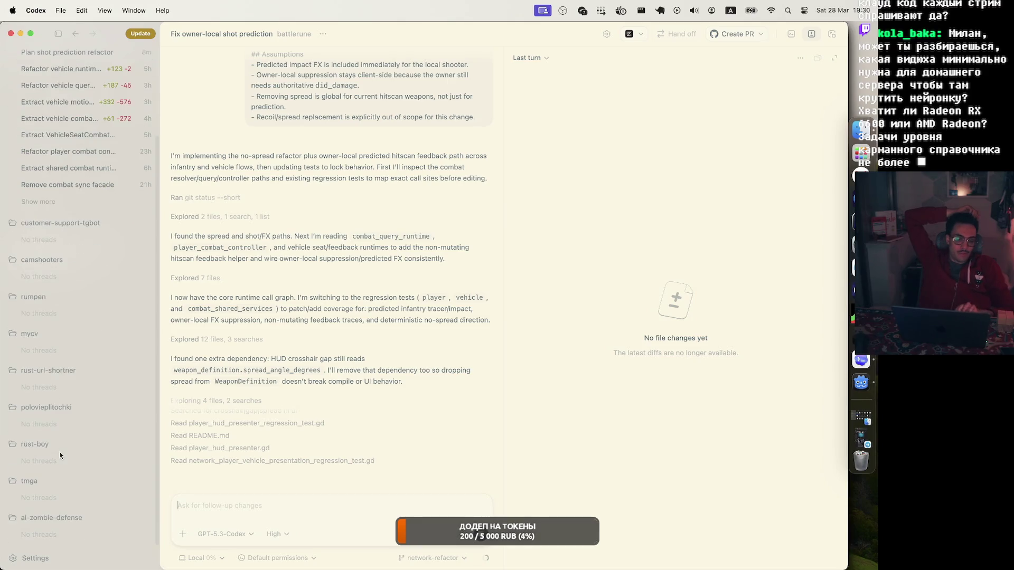
pyautogui.scroll(5, 60, 455)
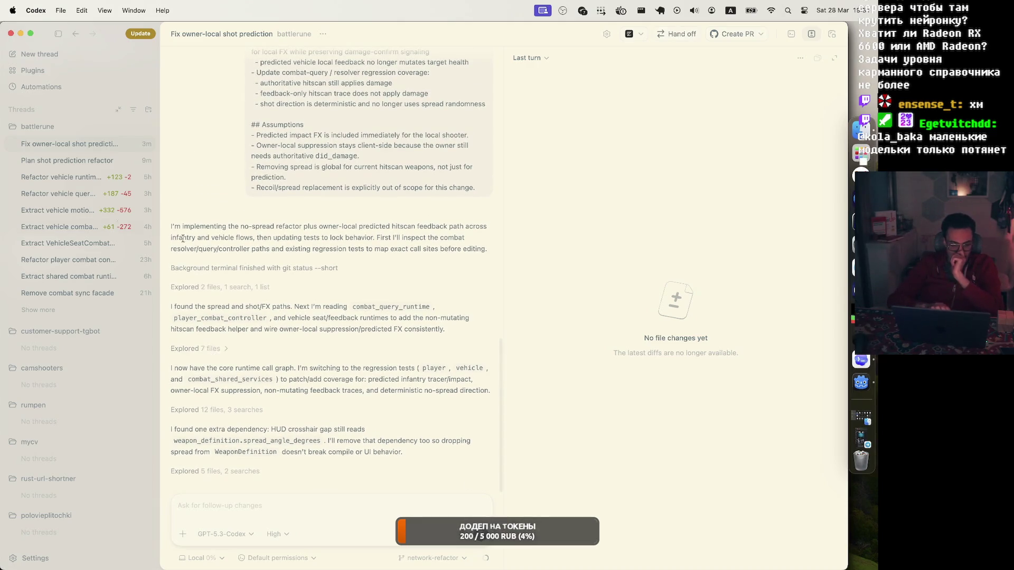
pyautogui.click(76, 165)
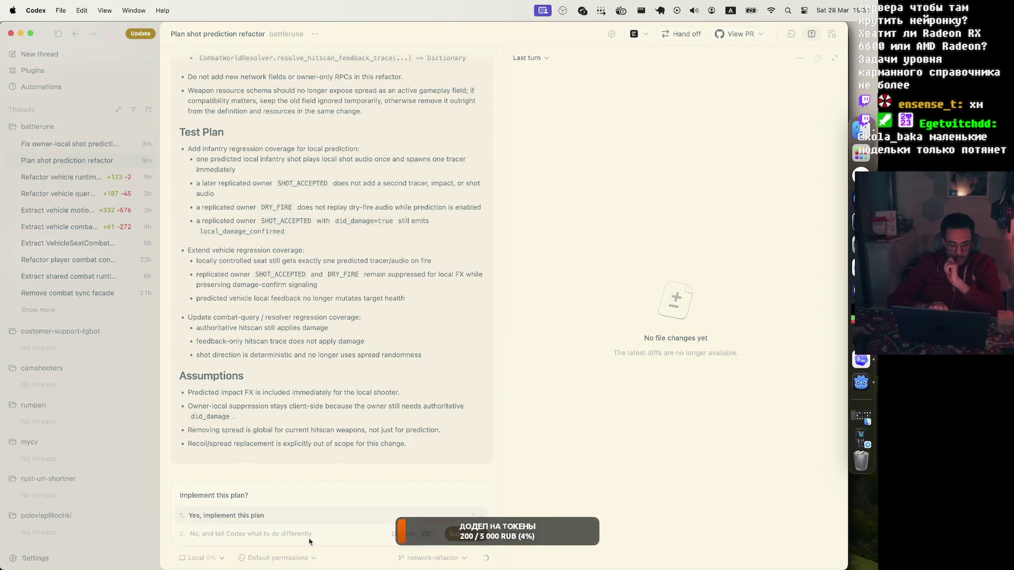
# Step: Reply that spread should stay, but all existing weapon spreads should be set to 0
pyautogui.write('You')
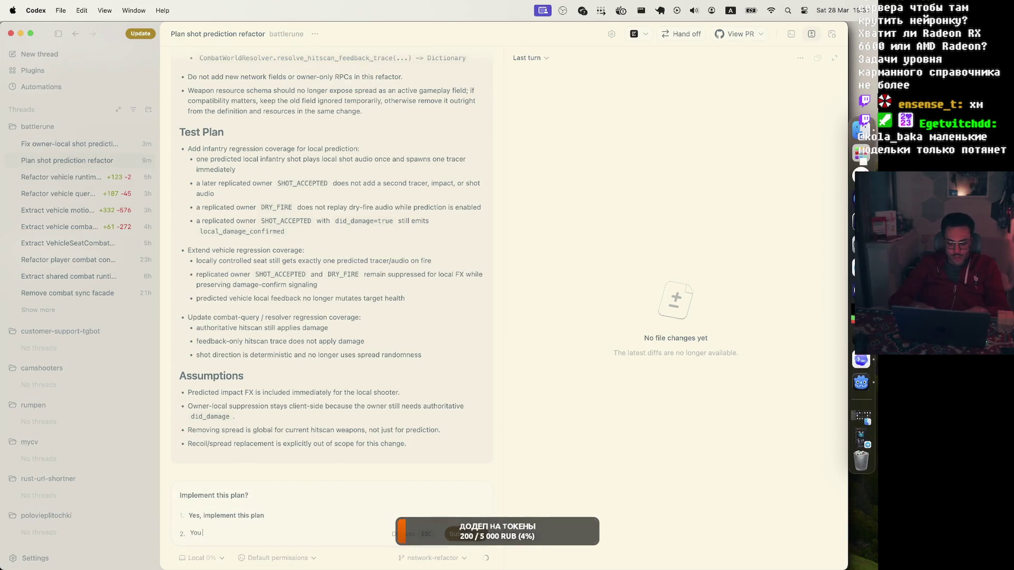
pyautogui.write(' know wh')
pyautogui.write('at, le')
pyautogui.write('ts notremove spread, but')
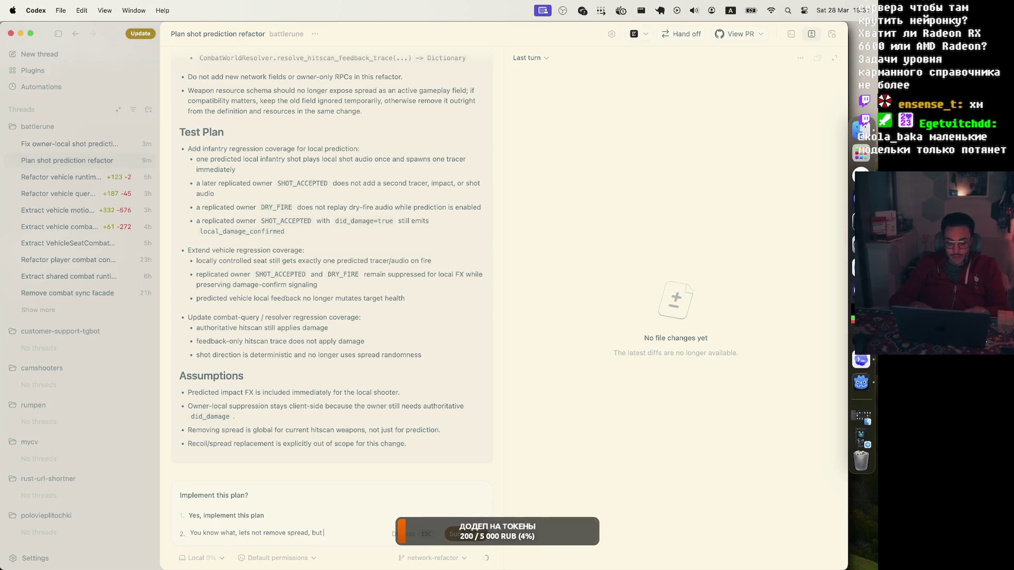
pyautogui.write(' lets set')
pyautogui.write(' currents')
pyautogui.write(' pri')
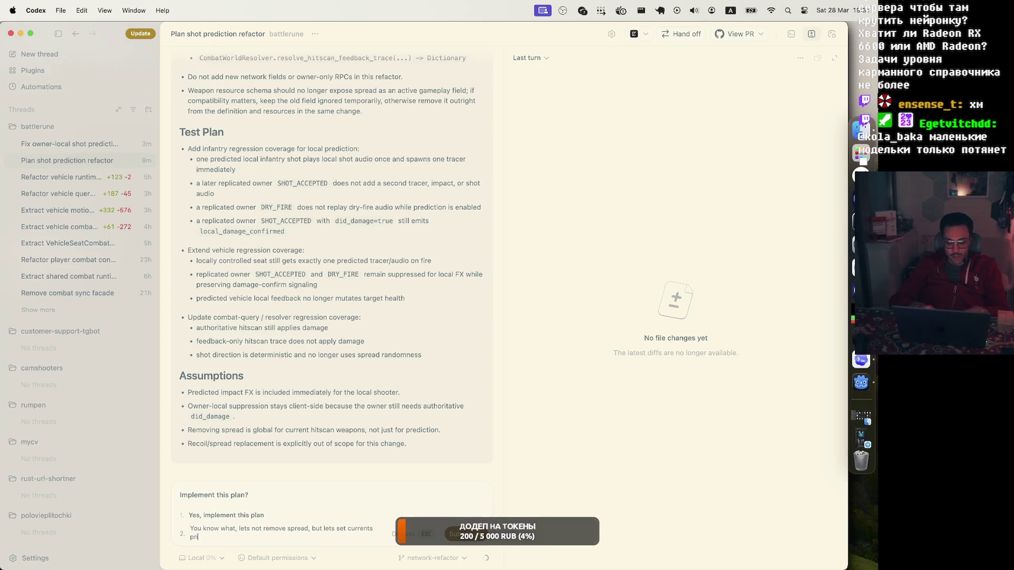
pyautogui.write('mary and sec')
pyautogui.write('ondary we')
pyautogui.write('apon ')
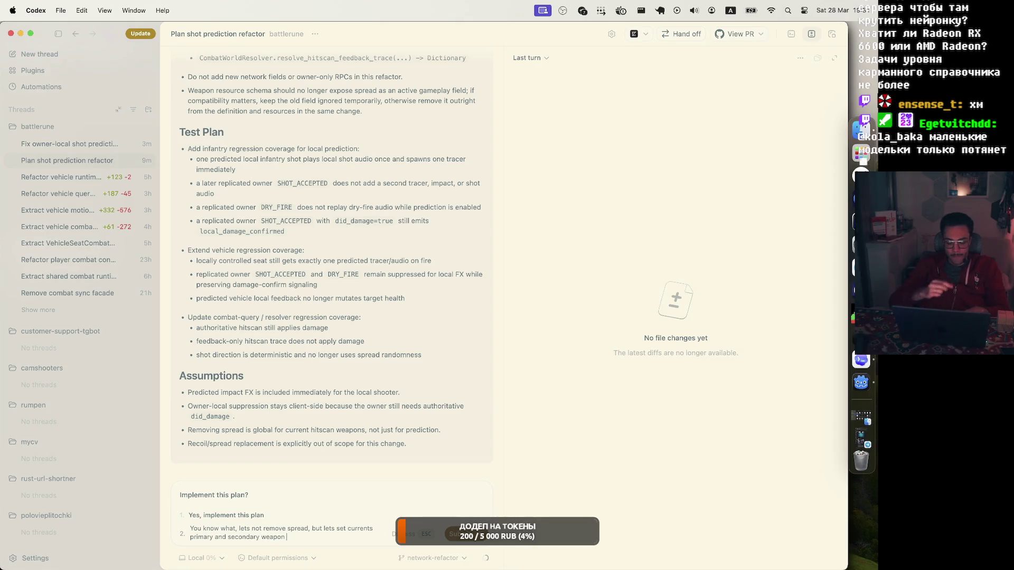
pyautogui.write('s spread')
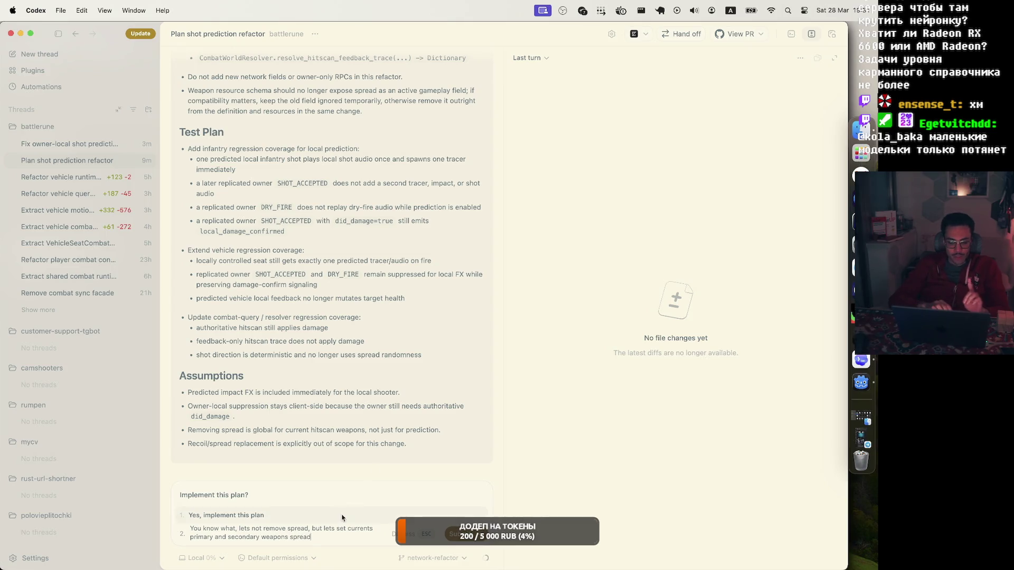
pyautogui.moveTo(346, 525); pyautogui.dragTo(312, 537)
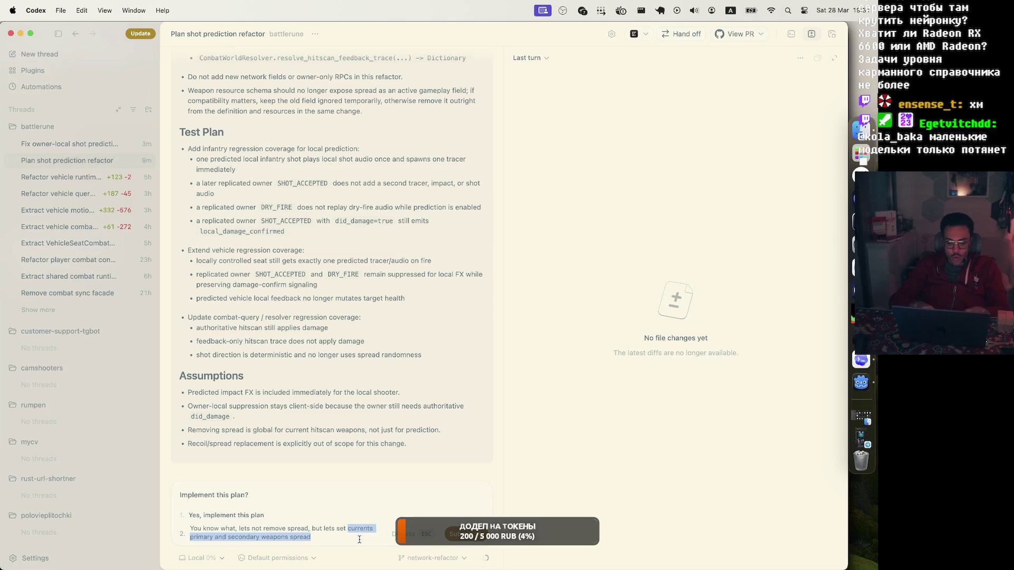
pyautogui.write('all existing')
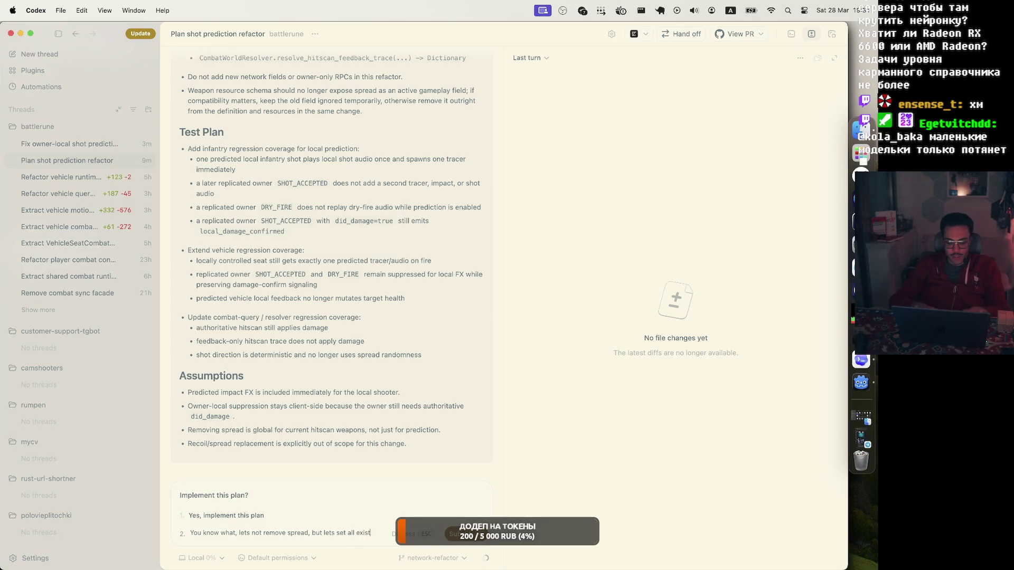
pyautogui.write(' spread')
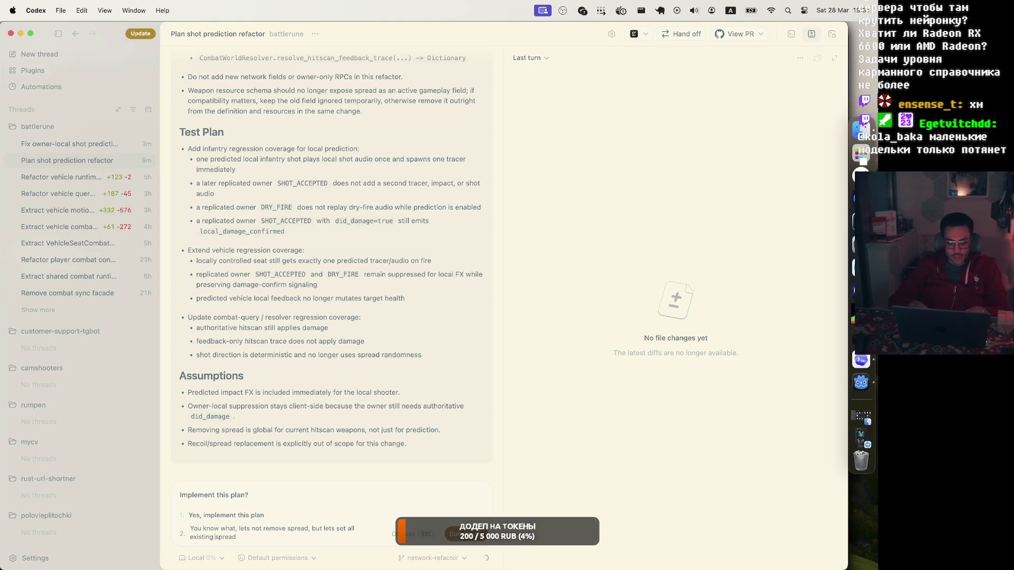
pyautogui.write('weapons')
pyautogui.press('super+Right')
pyautogui.write('s to 0')
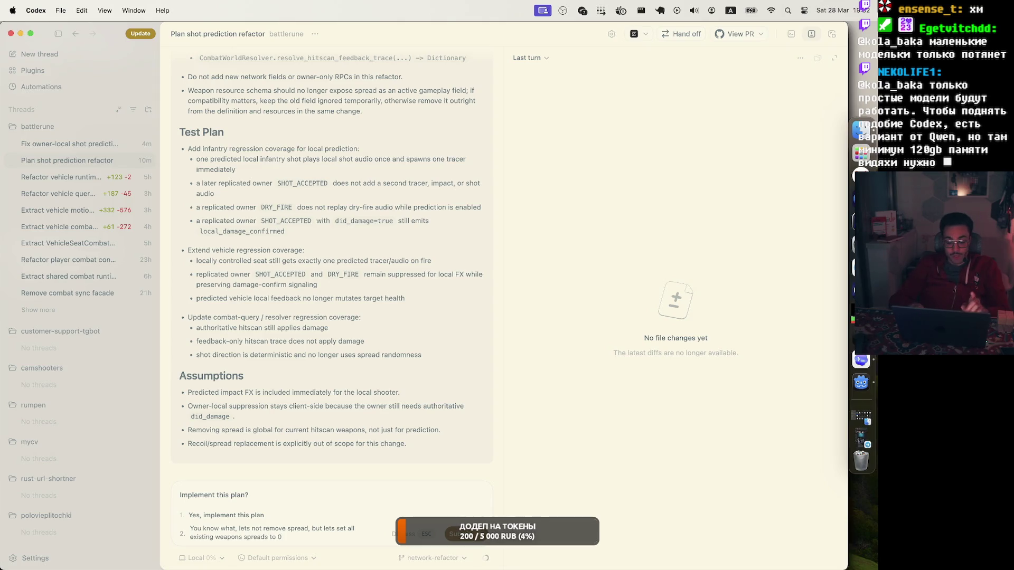
# Step: Add that no massive spread-system refactor is needed this run, send, and expand the revised plan
pyautogui.write(', so')
pyautogui.write('no need to')
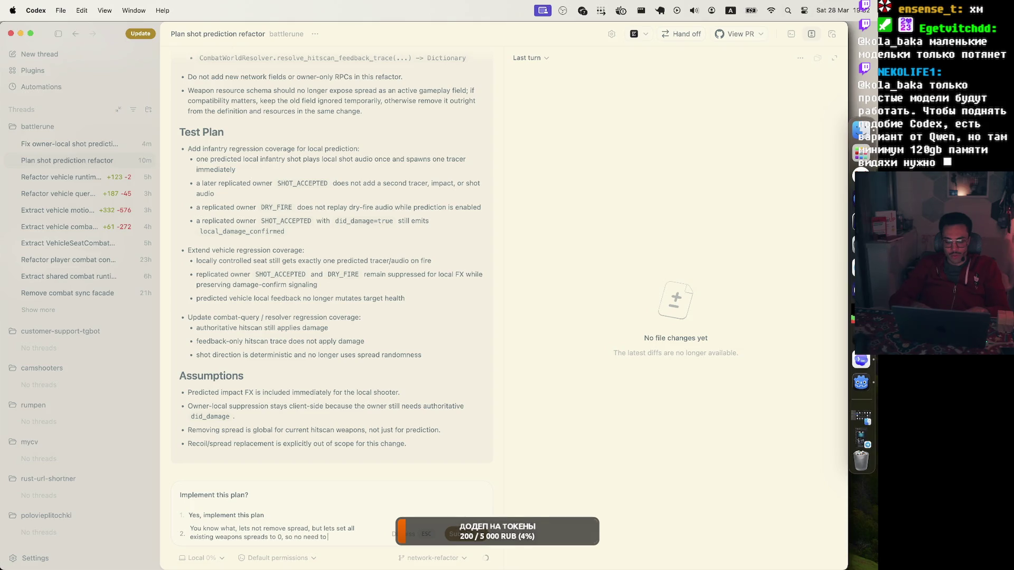
pyautogui.press('BackSpace')
pyautogui.write('massive re')
pyautogui.write('factor')
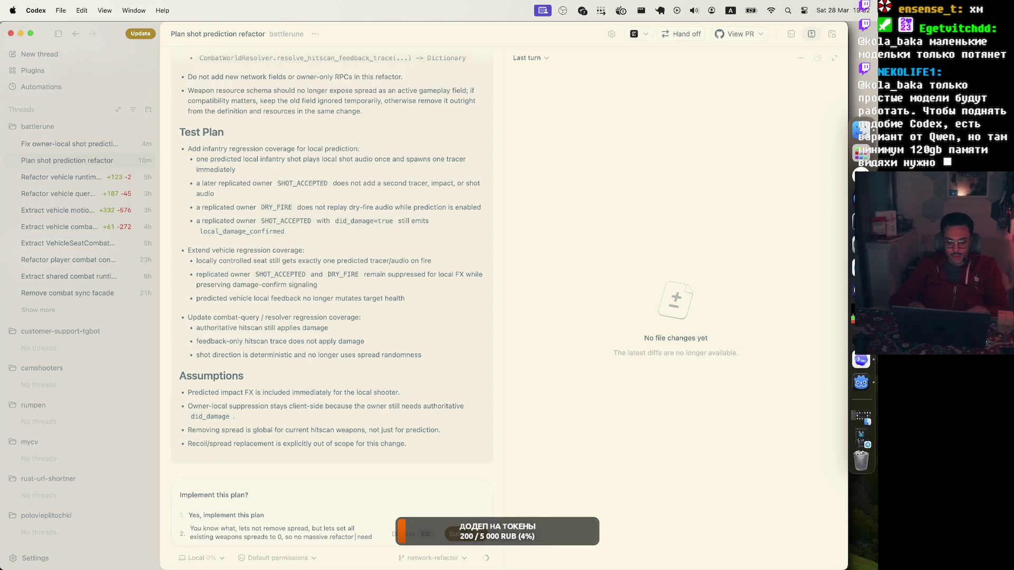
pyautogui.press('BackSpace')
pyautogui.press('BackSpace')
pyautogui.press('BackSpace')
pyautogui.write('in t')
pyautogui.write('his run')
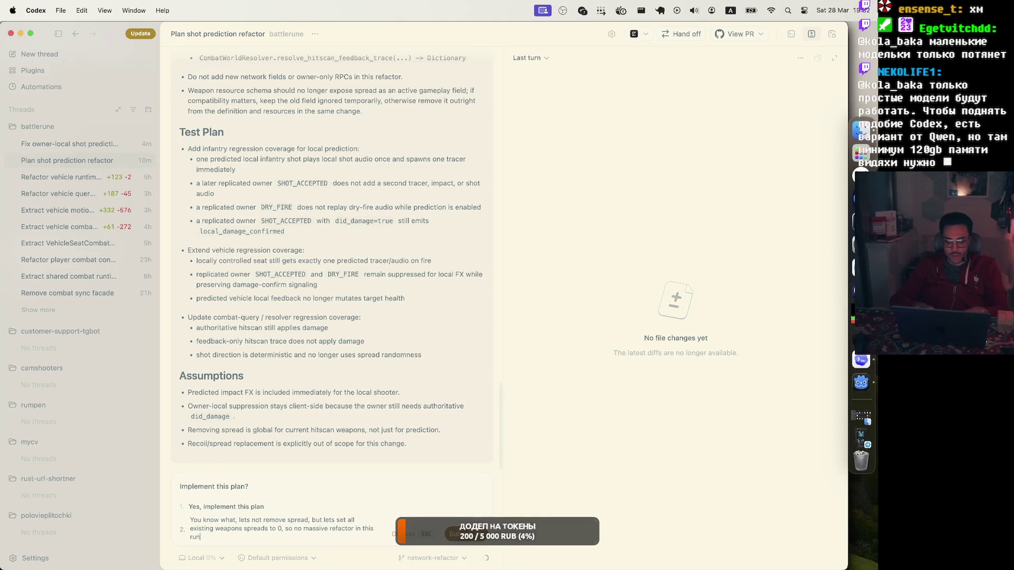
pyautogui.write(' for spread ')
pyautogui.write('system')
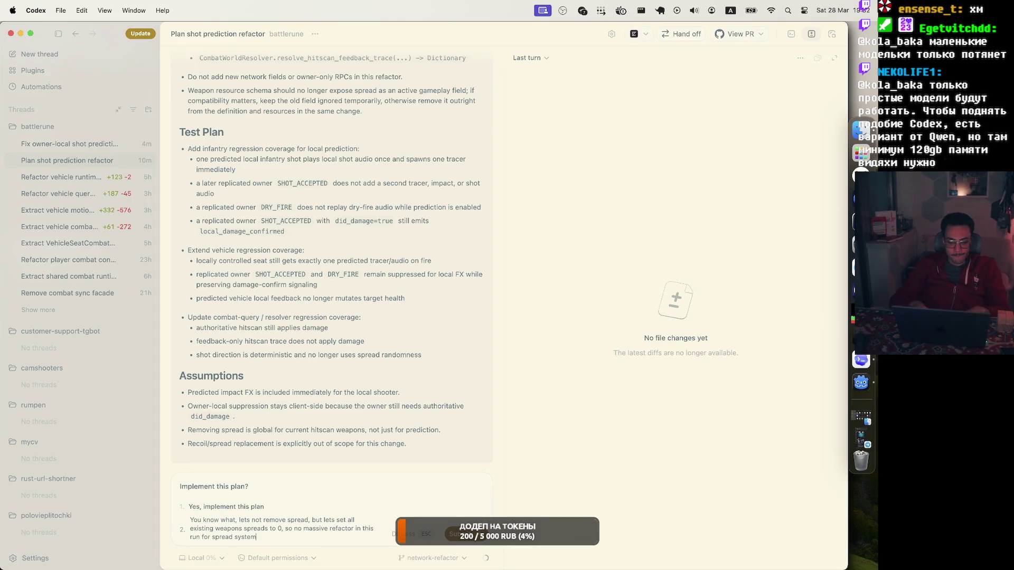
pyautogui.press('Return')
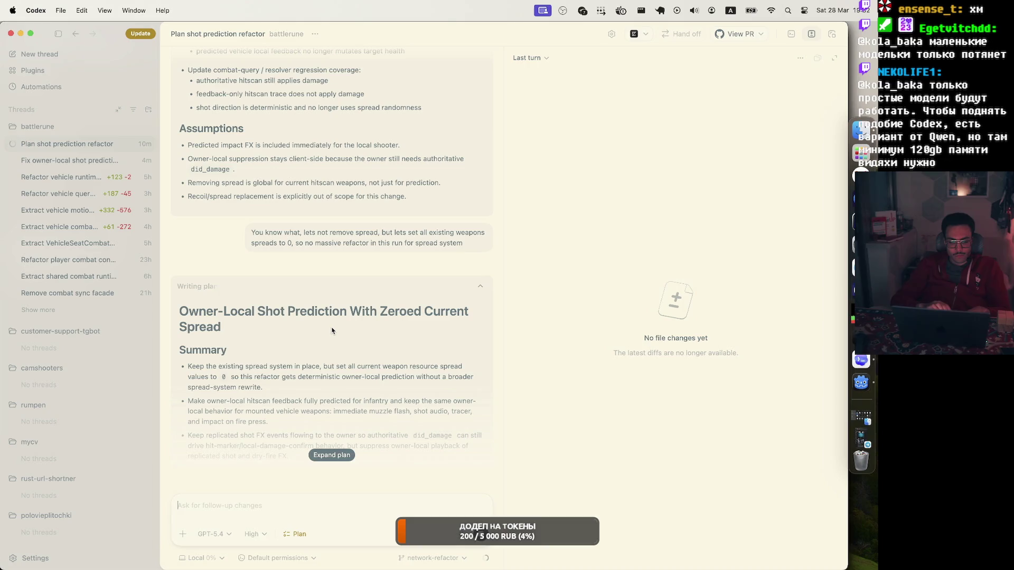
pyautogui.click(332, 455)
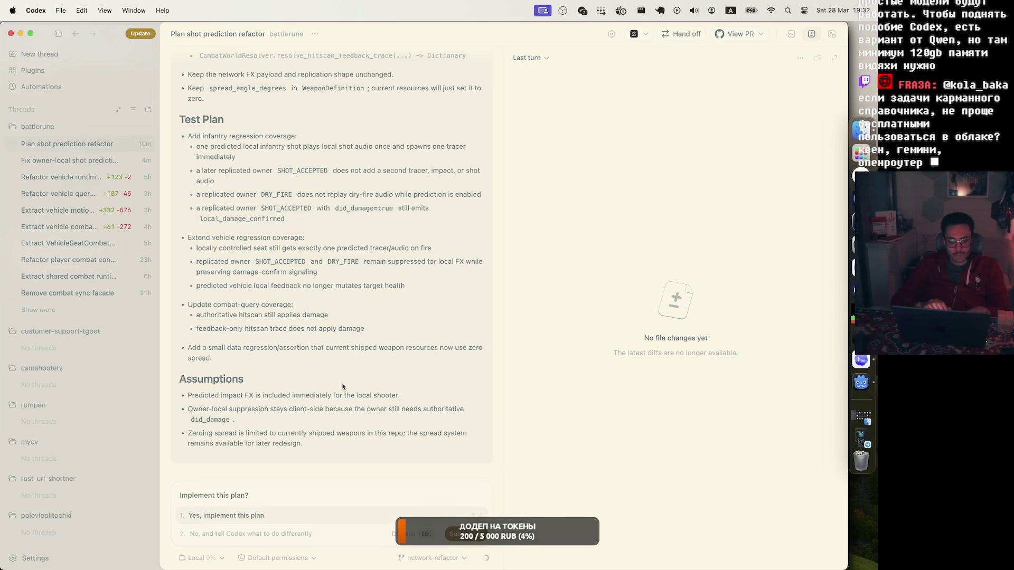
# Step: Copy the revised zeroed-spread plan and return to the 'Fix owner-local shot prediction' thread
pyautogui.scroll(15, 399, 320)
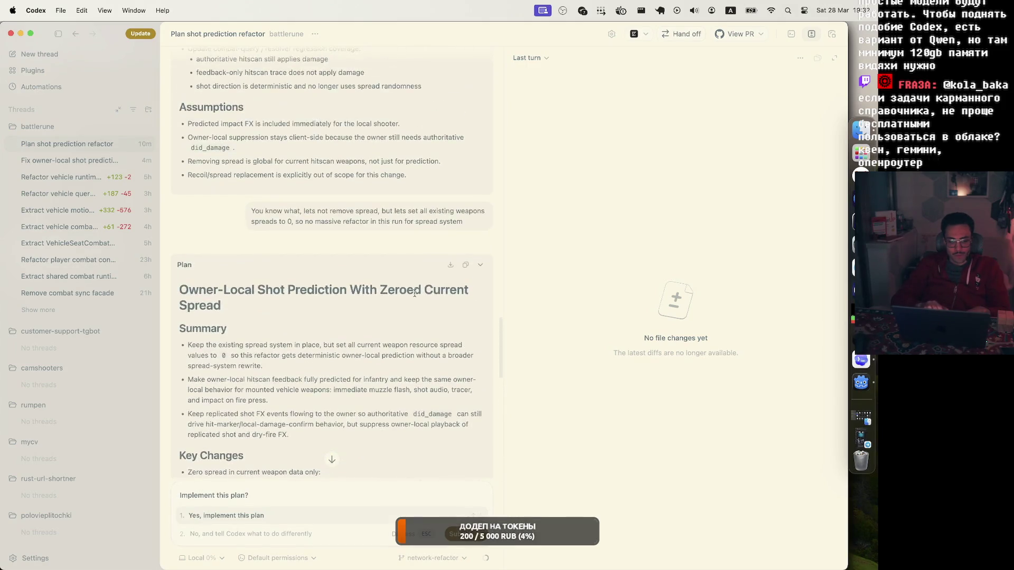
pyautogui.click(465, 265)
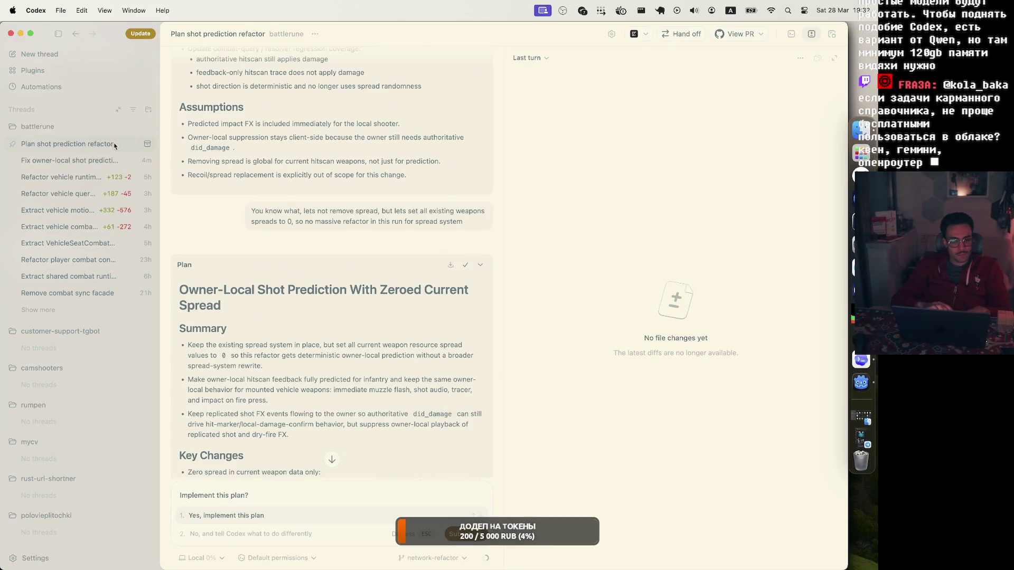
pyautogui.click(78, 160)
pyautogui.scroll(-10, 442, 357)
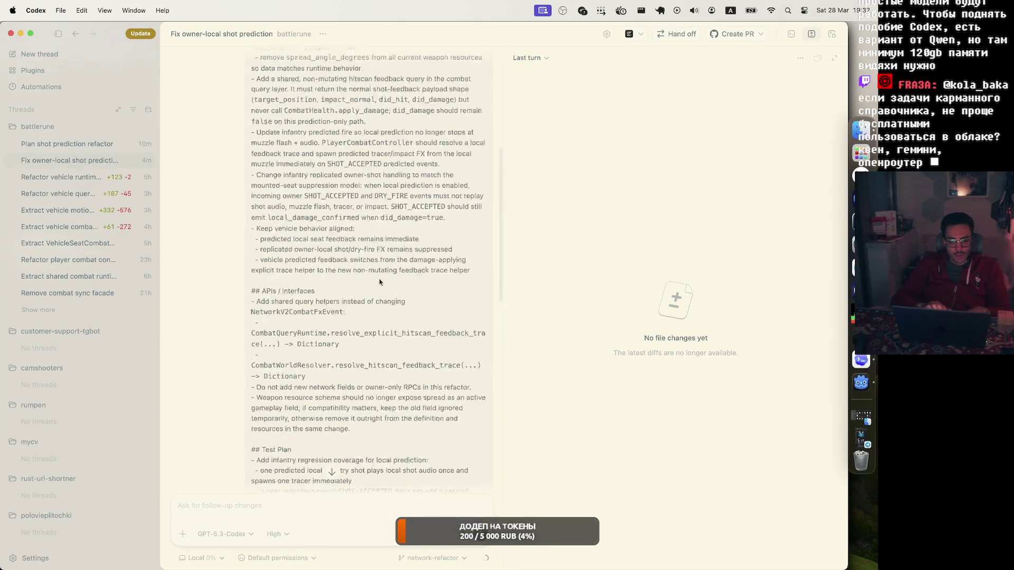
pyautogui.scroll(-15, 442, 357)
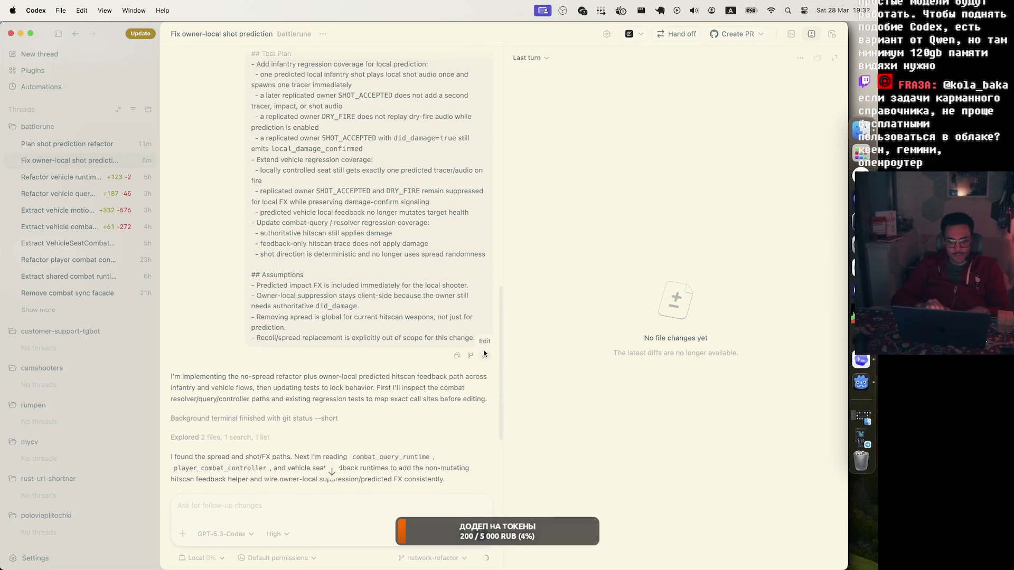
# Step: Replace the earlier plan message's text with the copied zeroed-spread plan and resend it to the agent
pyautogui.press('super+a')
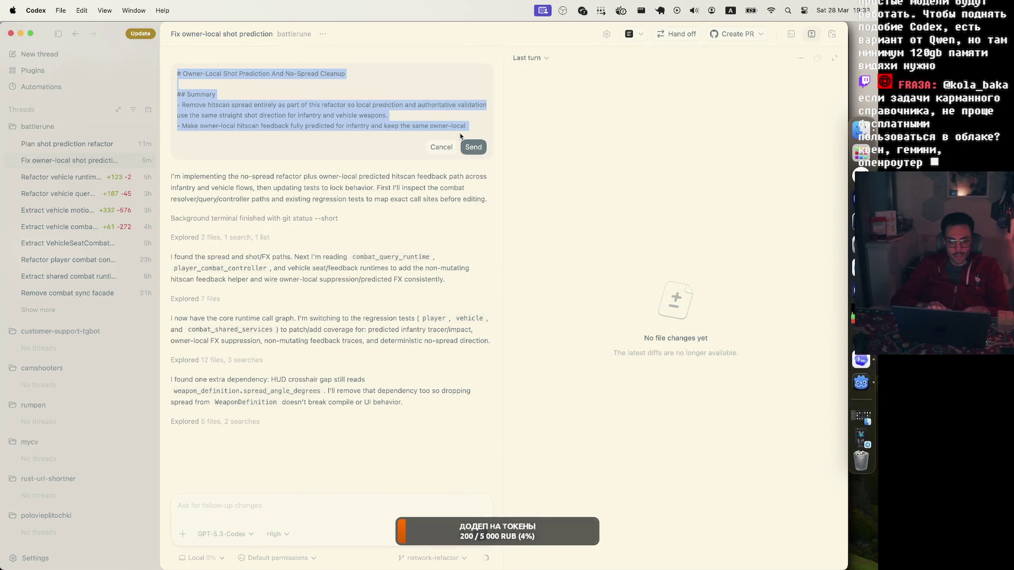
pyautogui.press('super+v')
pyautogui.click(476, 147)
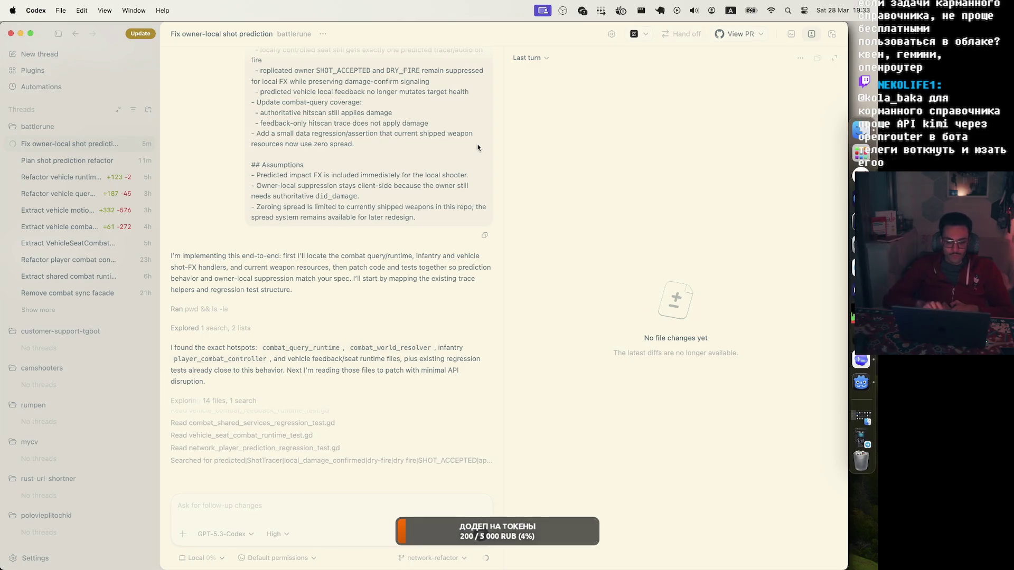
pyautogui.moveTo(486, 559)
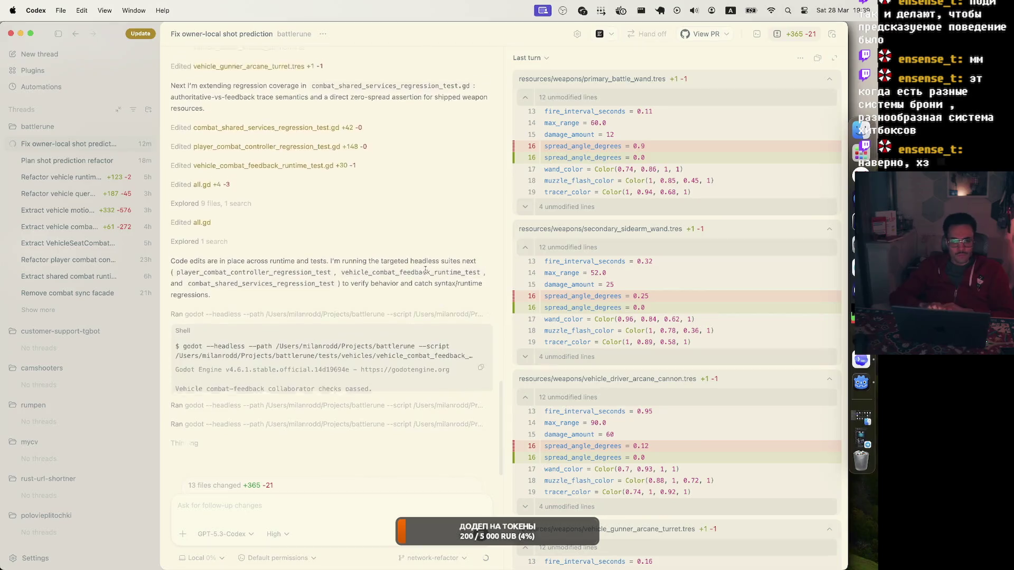
# Step: Expand the inline diffs for the arcane turret, sidearm wand and vehicle_runtime.gd edits
pyautogui.scroll(5, 414, 259)
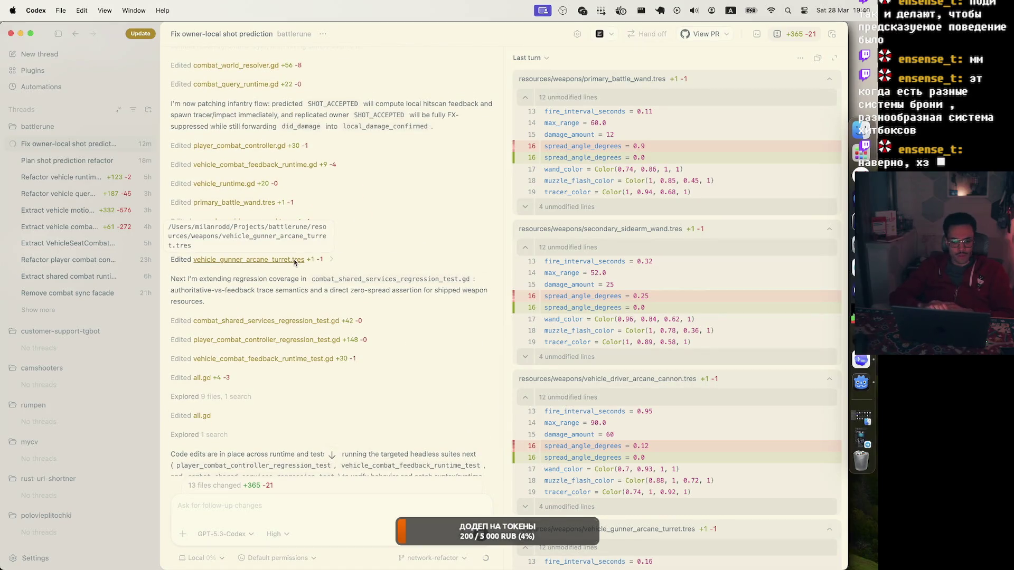
pyautogui.click(332, 262)
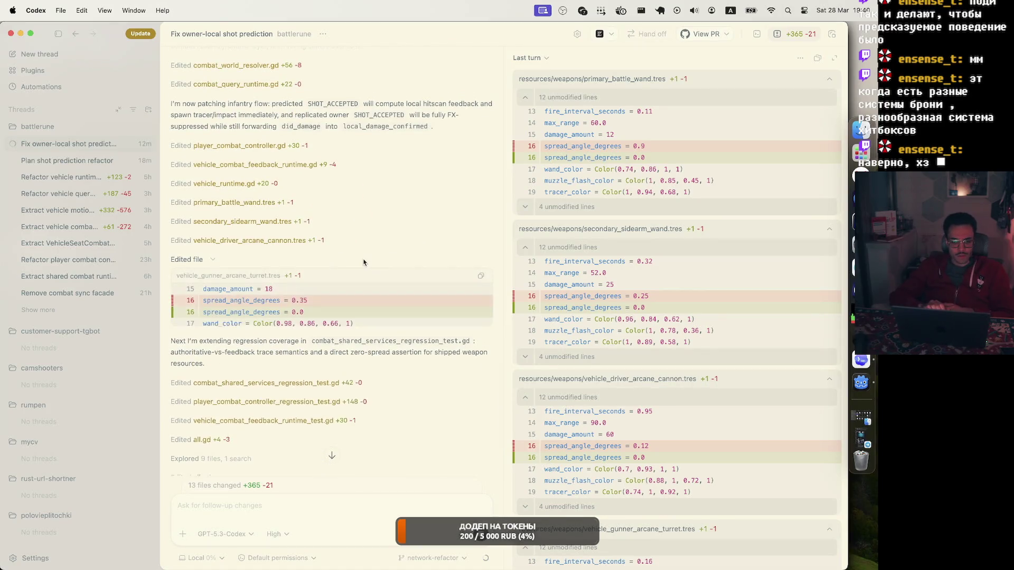
pyautogui.click(321, 222)
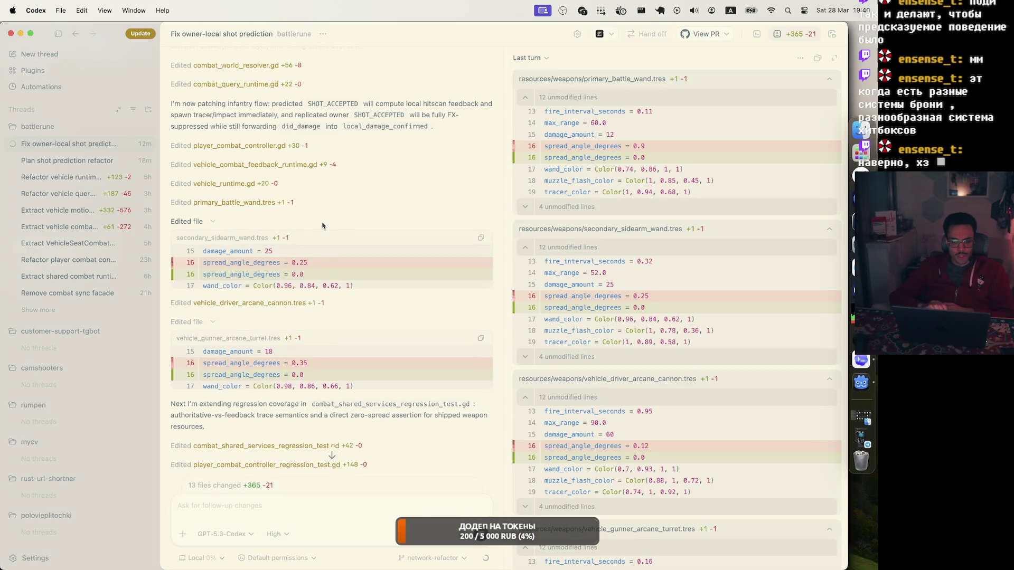
pyautogui.click(291, 184)
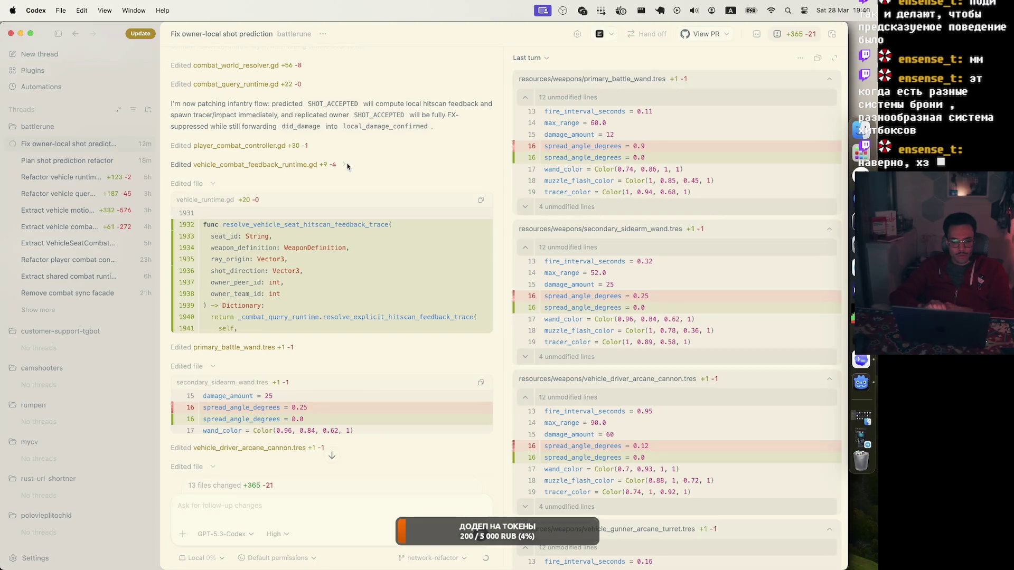
# Step: Expand the arcane cannon and primary battle wand diffs, confirming spread_angle_degrees is 0.0
pyautogui.scroll(-3, 335, 226)
pyautogui.scroll(-2, 343, 445)
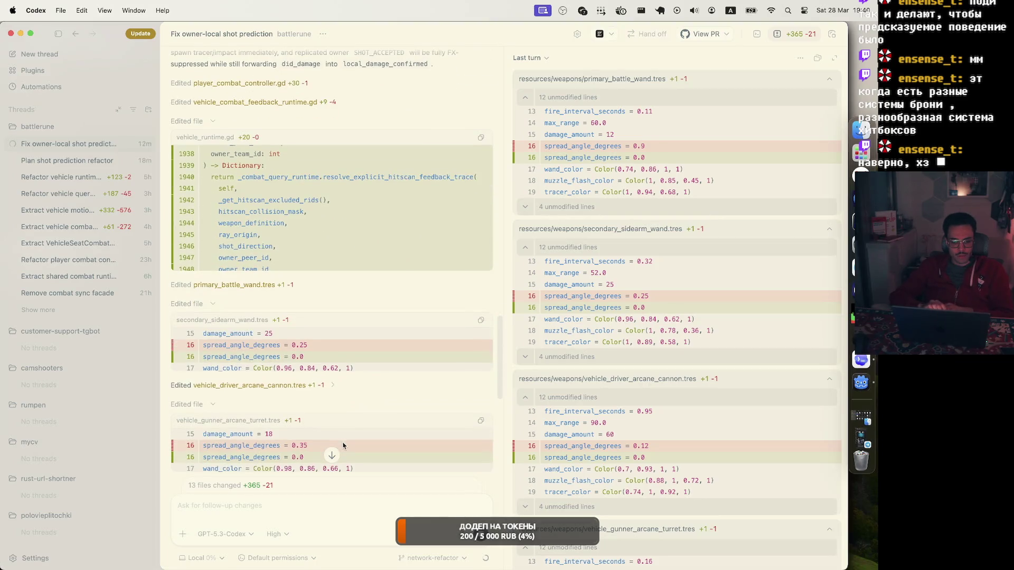
pyautogui.click(338, 385)
pyautogui.scroll(-2, 289, 399)
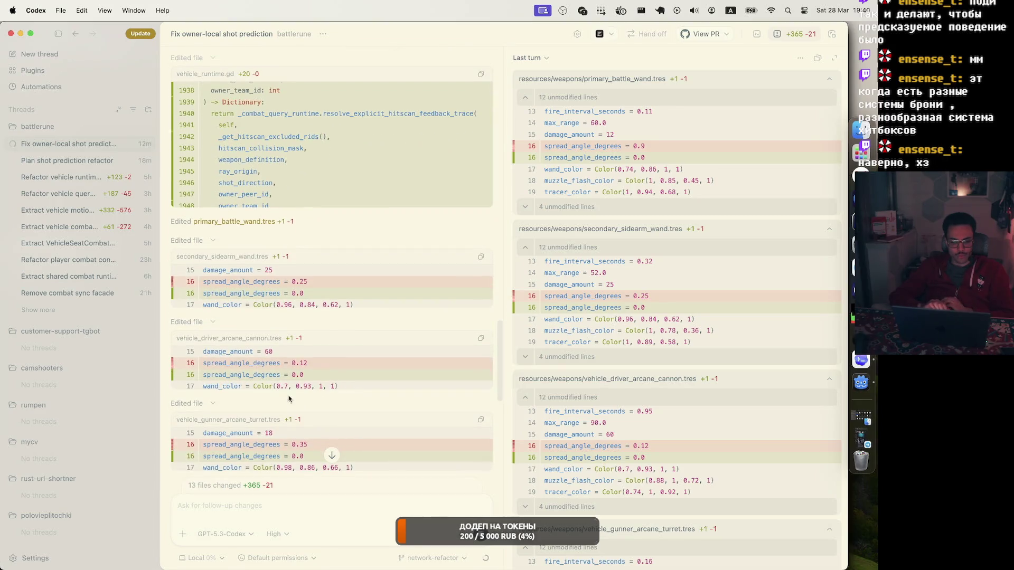
pyautogui.scroll(-3, 347, 408)
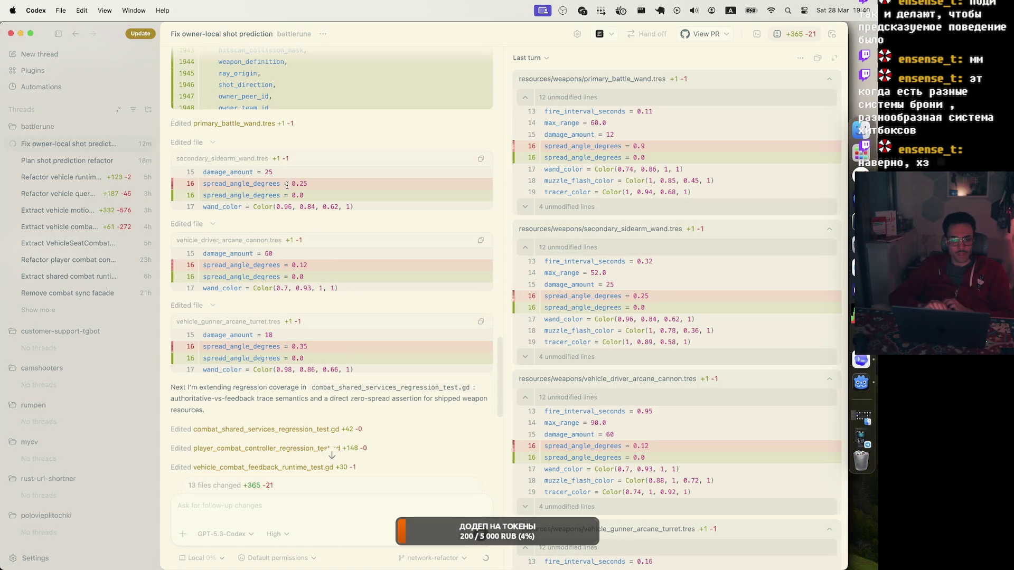
pyautogui.scroll(4, 293, 211)
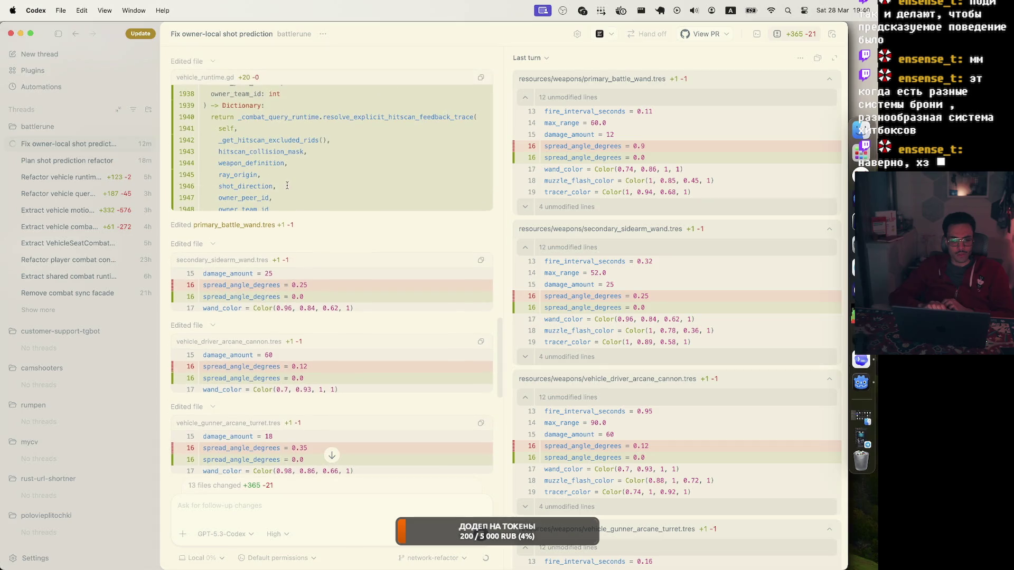
pyautogui.click(304, 229)
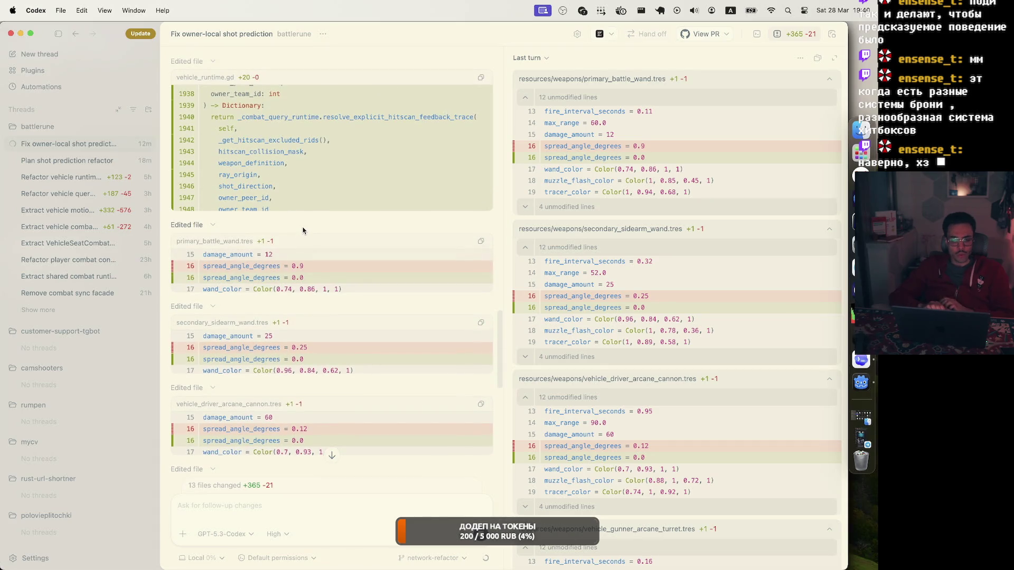
pyautogui.scroll(-12, 304, 231)
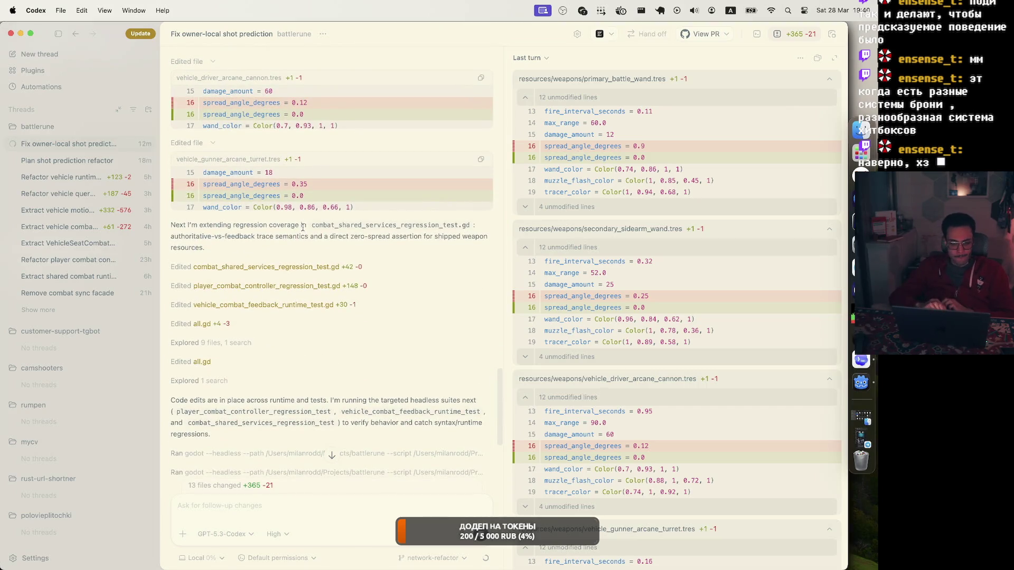
pyautogui.scroll(-6, 303, 229)
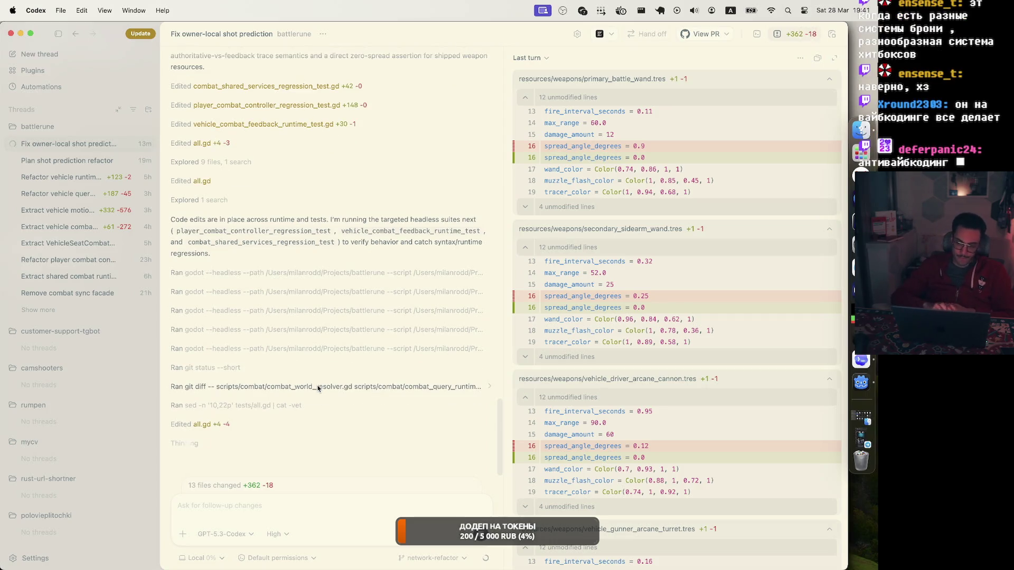
# Step: In Zed's terminal, rerun the previous task as gdscript-loc without the -by-file suffix
pyautogui.click(861, 336)
pyautogui.click(730, 397)
pyautogui.scroll(-15, 730, 397)
pyautogui.press('Up')
pyautogui.press('BackSpace')
pyautogui.press('BackSpace')
pyautogui.press('BackSpace')
pyautogui.press('Return')
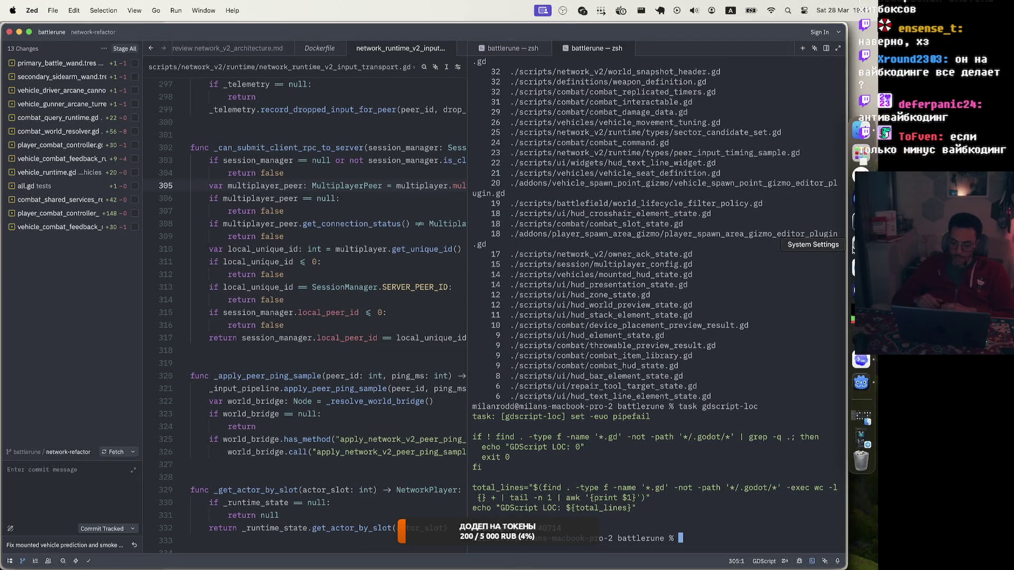
# Step: Check Codex usage in the browser, then expand the all.gd edit diff in Codex
pyautogui.click(861, 176)
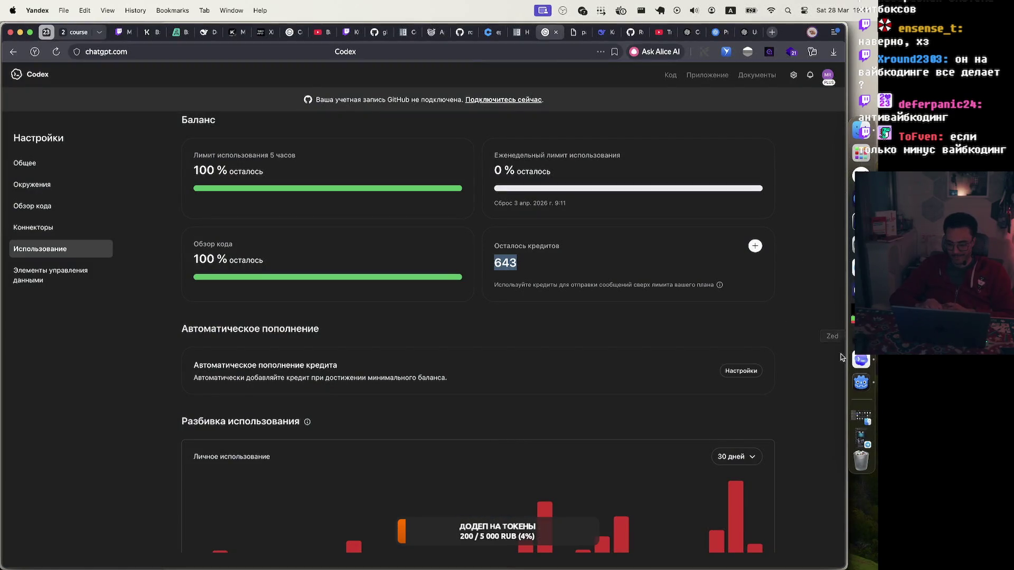
pyautogui.click(861, 359)
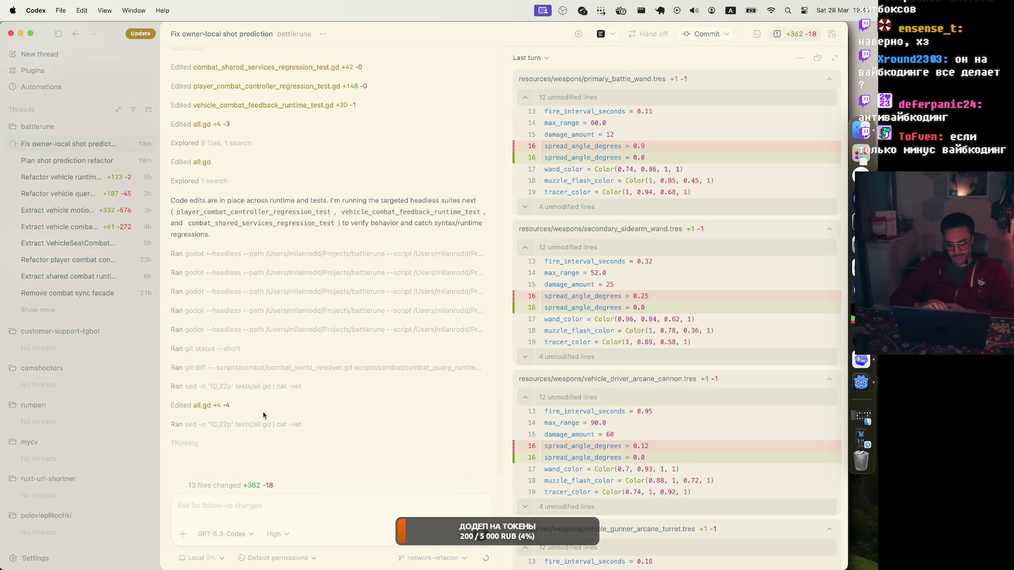
pyautogui.click(257, 406)
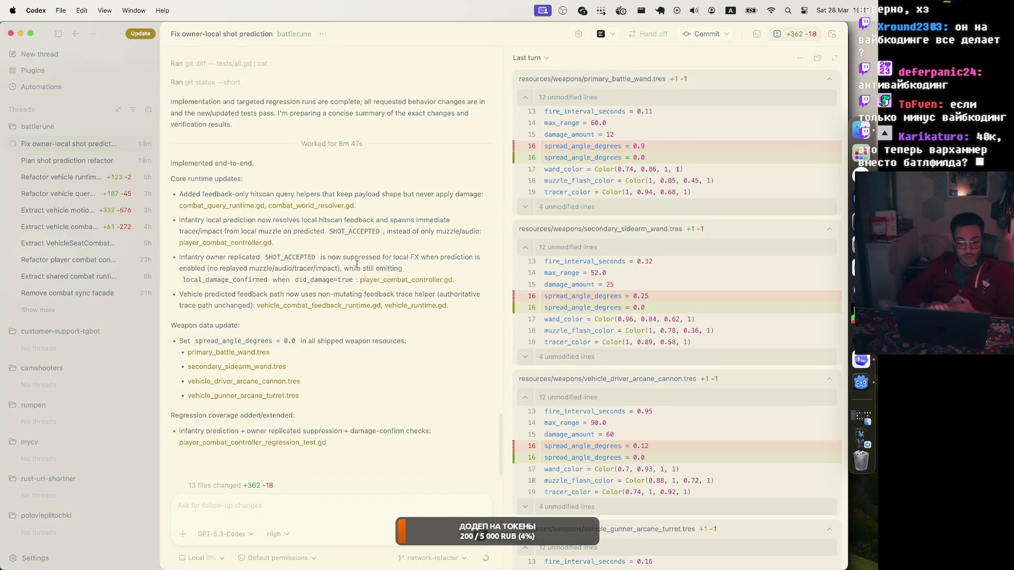
# Step: Finish reading the Codex summary, then launch the battlerune project from Godot
pyautogui.scroll(1, 357, 266)
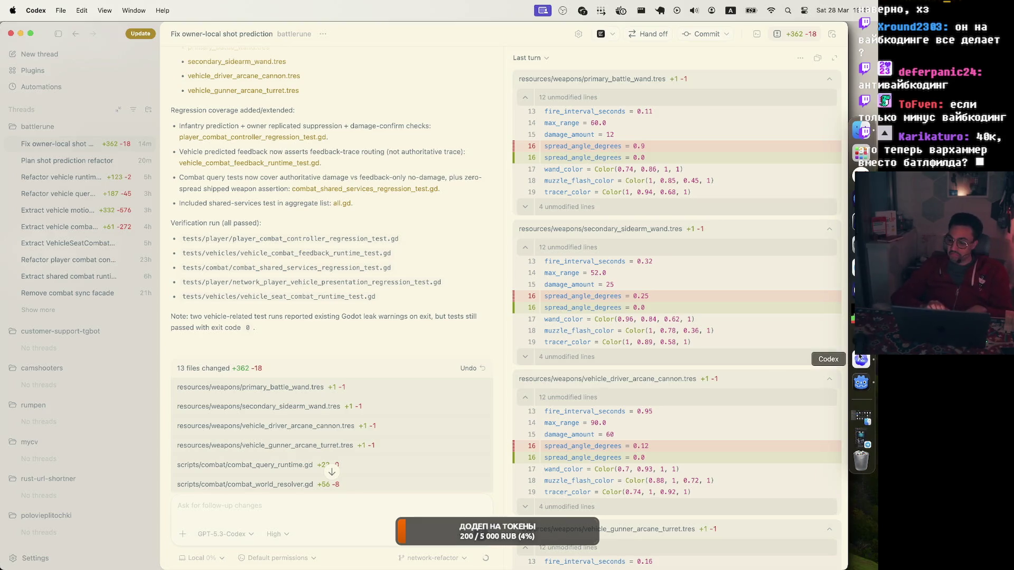
pyautogui.click(861, 382)
pyautogui.press('super+b')
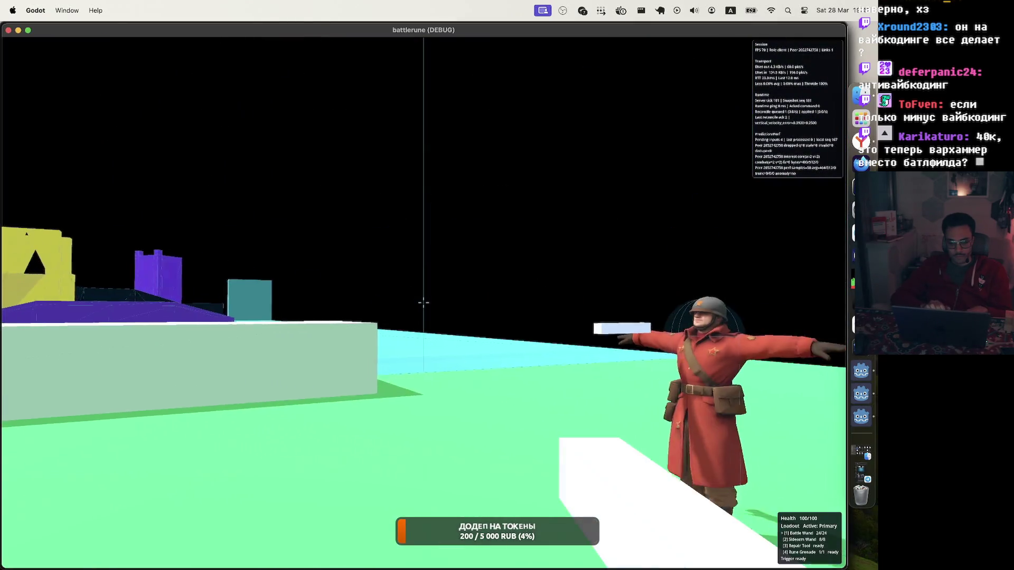
# Step: Fire and reload the Battle Wand at the red soldier and hill, then walk toward the grey blocks
pyautogui.click(423, 302)
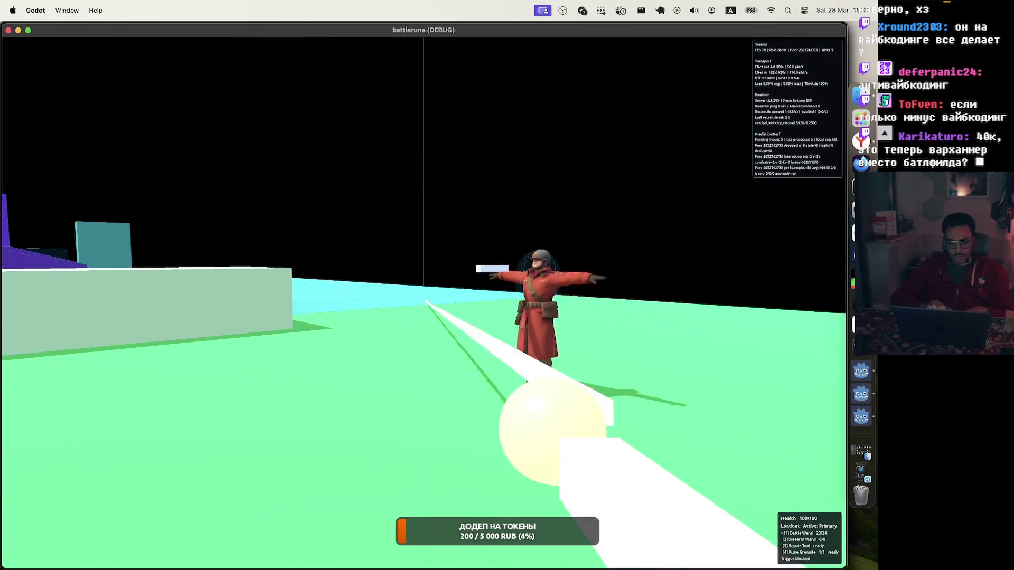
pyautogui.click(434, 303)
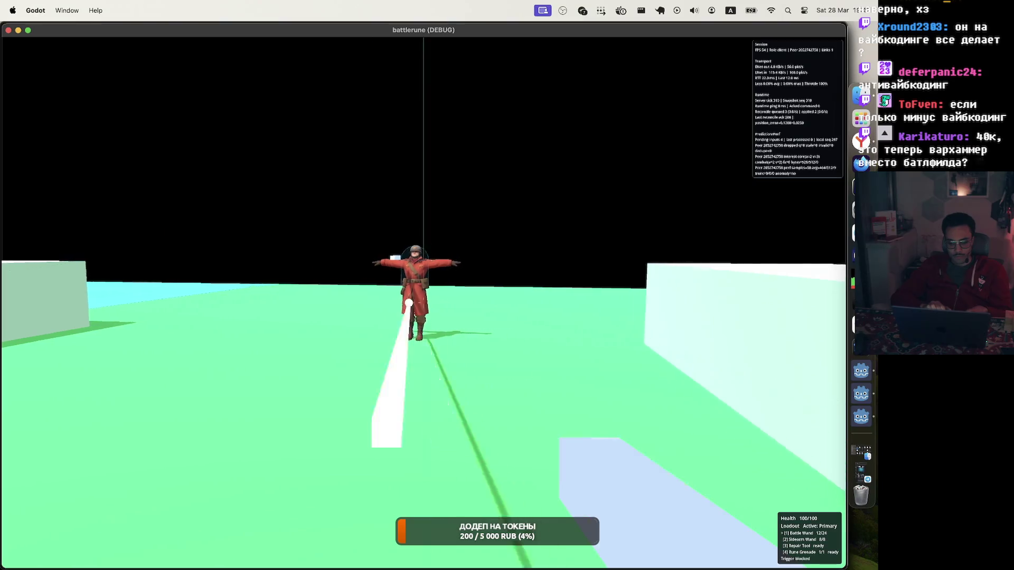
pyautogui.press('r')
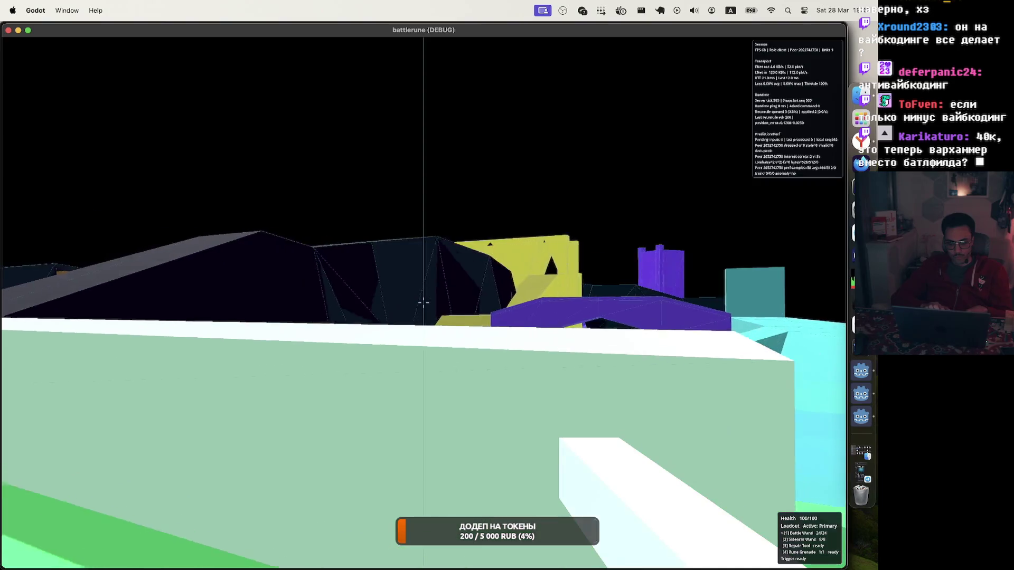
pyautogui.click(423, 302)
pyautogui.moveTo(424, 302)
pyautogui.mouseDown()
pyautogui.moveTo(397, 280)
pyautogui.moveTo(464, 269)
pyautogui.mouseUp()
pyautogui.moveTo(423, 302)
pyautogui.mouseDown()
pyautogui.moveTo(360, 303)
pyautogui.moveTo(443, 303)
pyautogui.moveTo(415, 302)
pyautogui.moveTo(425, 302)
pyautogui.mouseUp()
pyautogui.press('w')
# Step: Board the Arcane Turtle Tank as gunner, fire the Arcane Turret until empty, then exit
pyautogui.press('e')
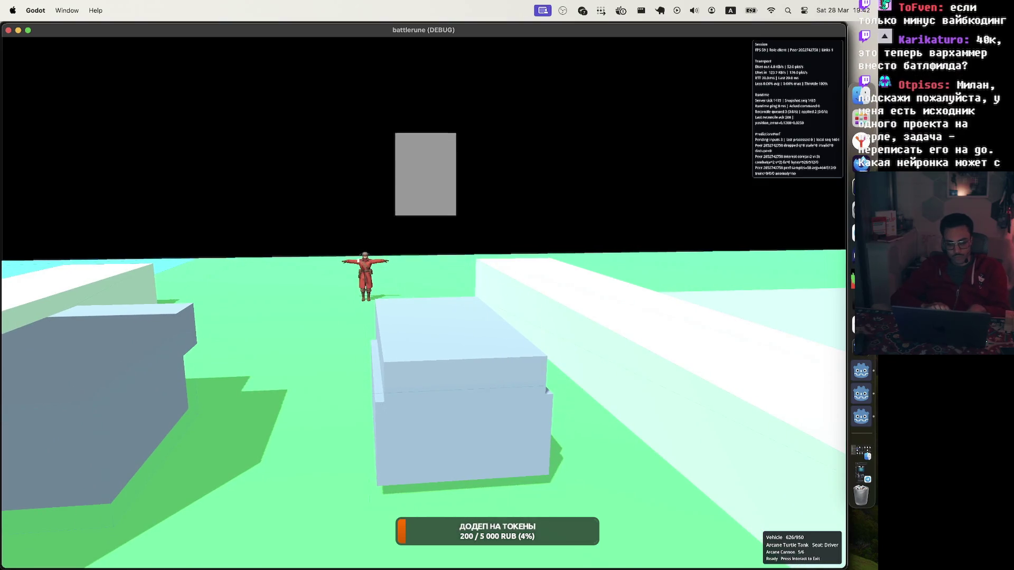
pyautogui.press('2')
pyautogui.moveTo(424, 302); pyautogui.dragTo(423, 302)
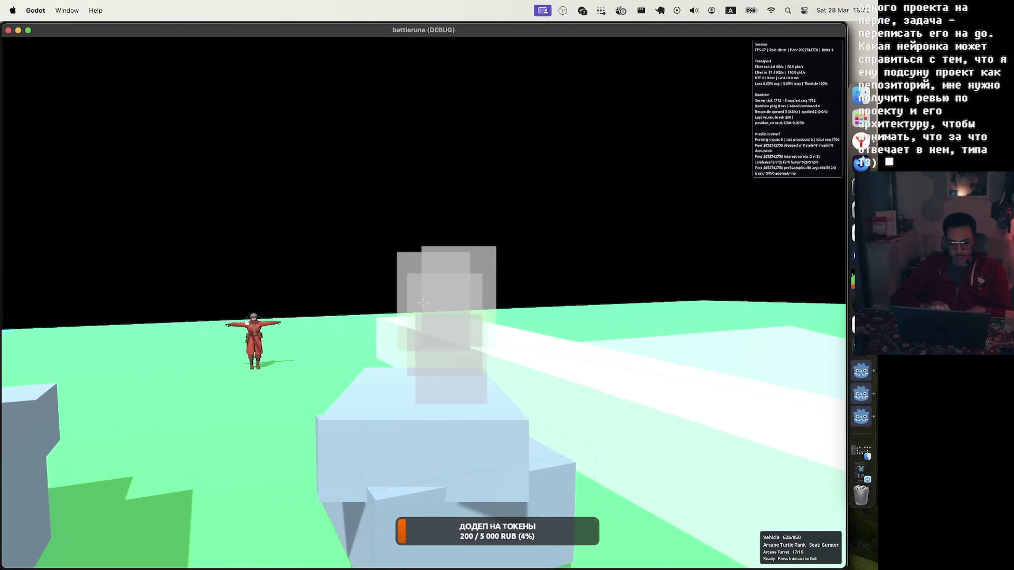
pyautogui.click(424, 302)
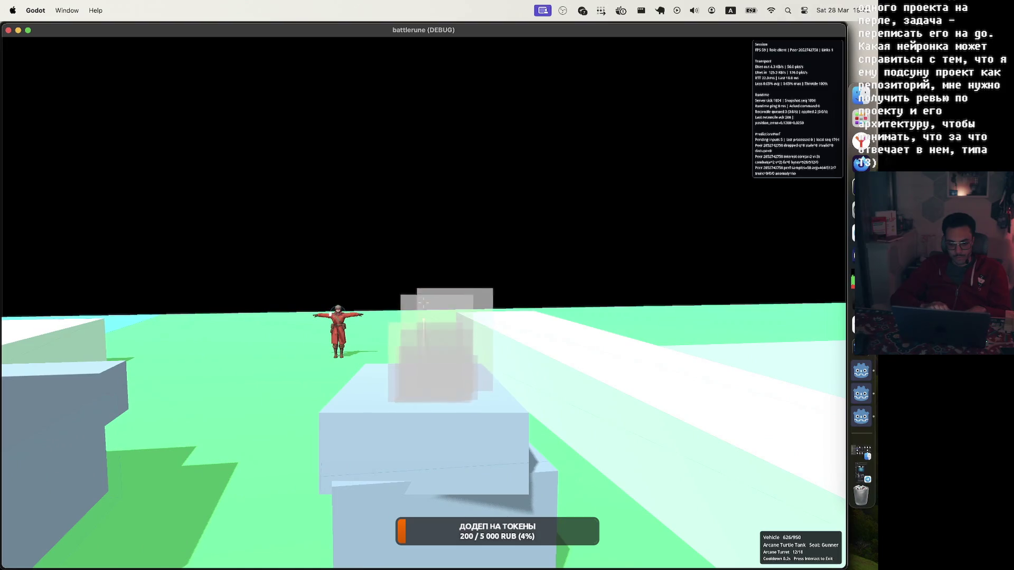
pyautogui.click(424, 302)
pyautogui.moveTo(424, 302); pyautogui.dragTo(424, 302)
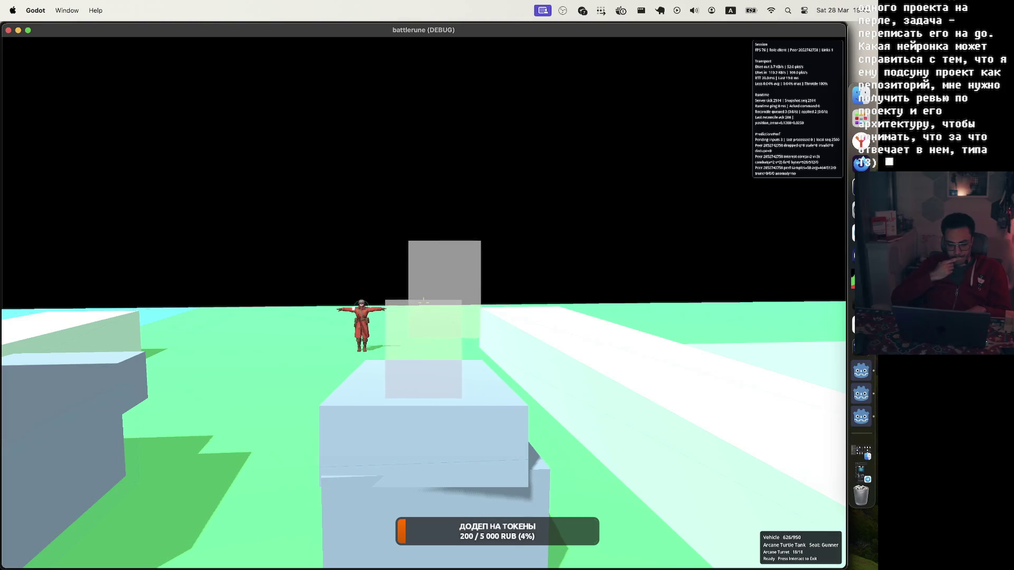
pyautogui.press('e')
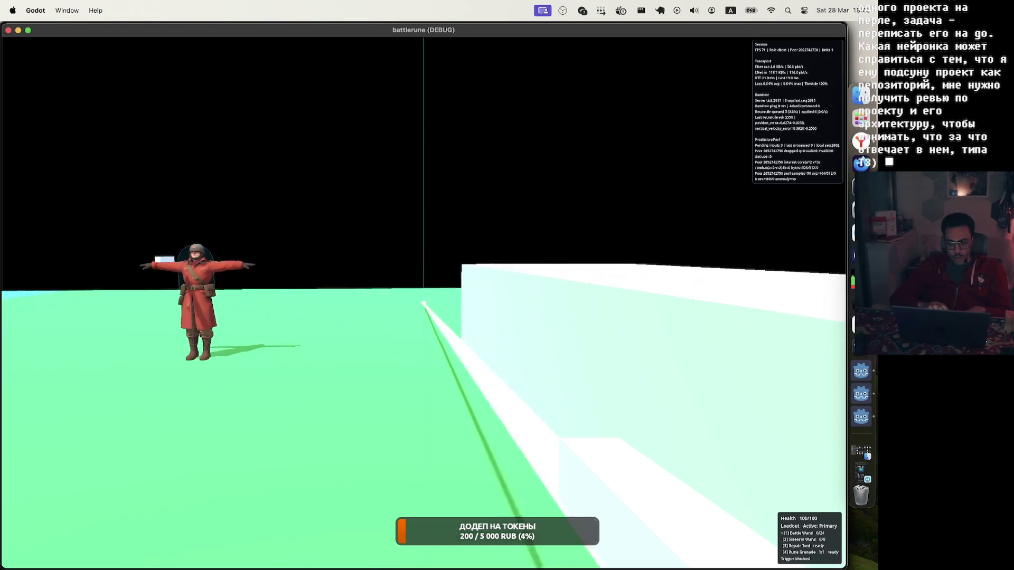
# Step: Fire the last Battle Wand shot, then switch to the Sidearm Wand and fire six shots
pyautogui.click(423, 302)
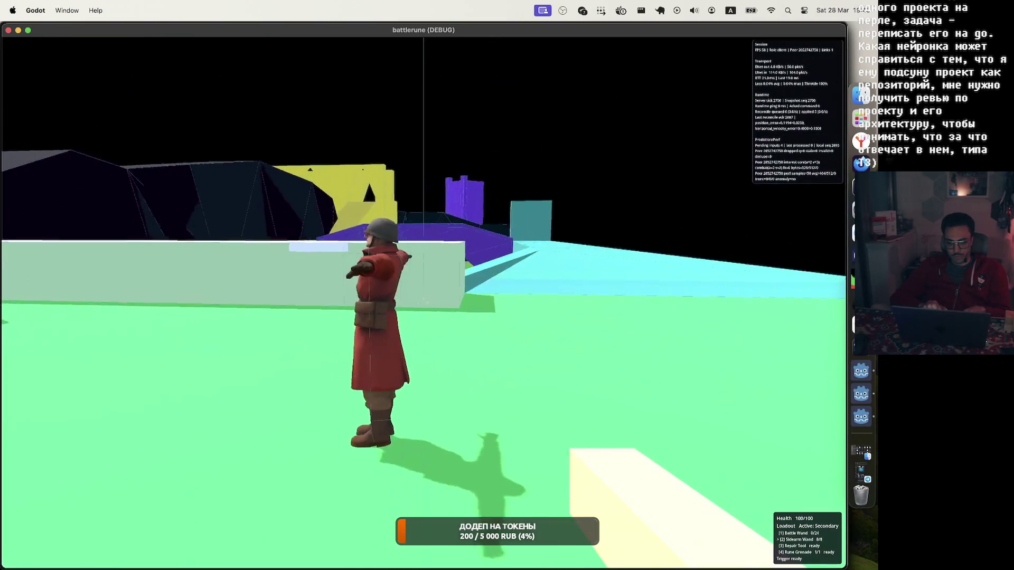
pyautogui.press('2')
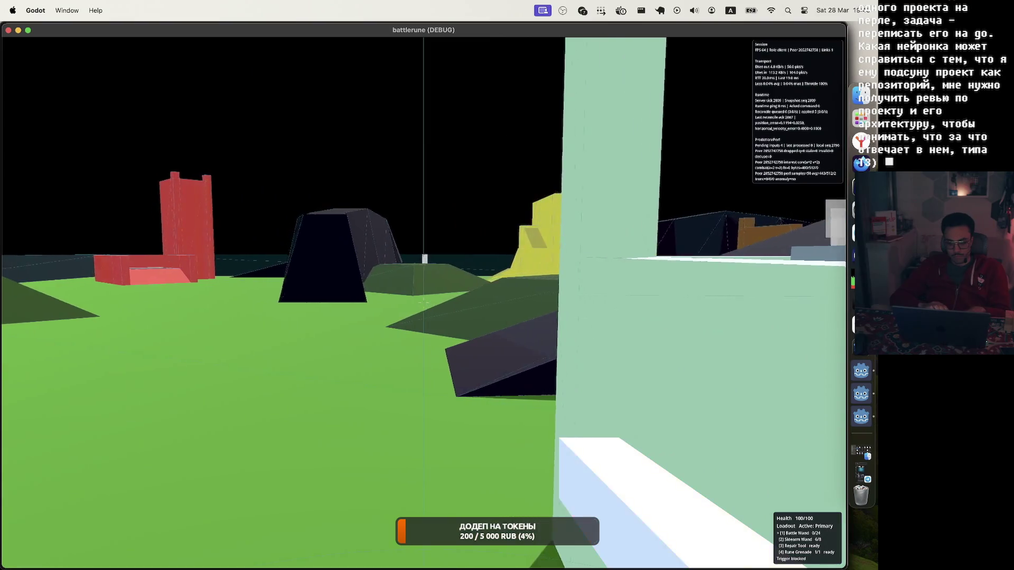
pyautogui.click(423, 303)
pyautogui.click(423, 302)
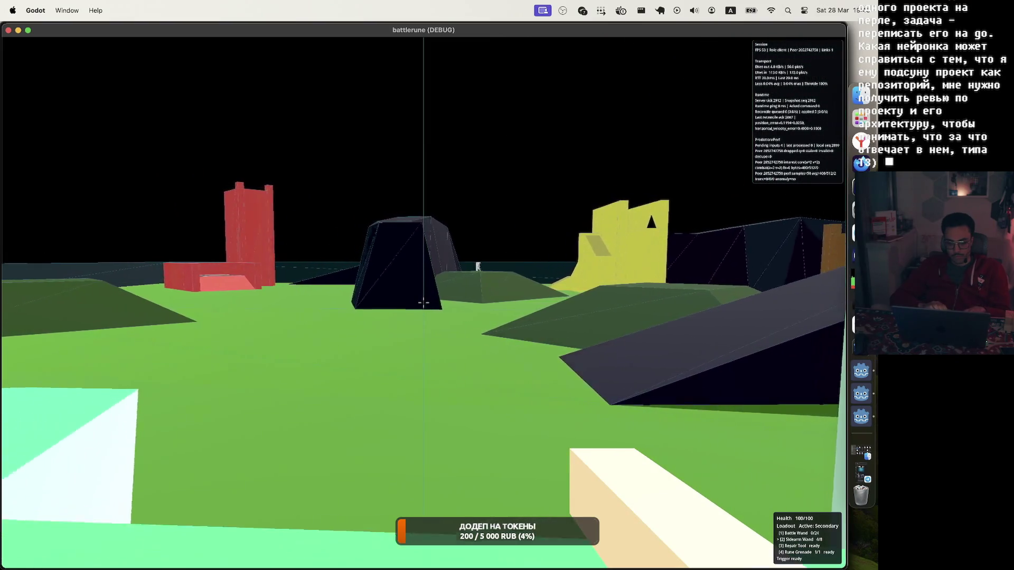
pyautogui.click(423, 303)
pyautogui.click(423, 303)
pyautogui.click(423, 302)
pyautogui.click(423, 302)
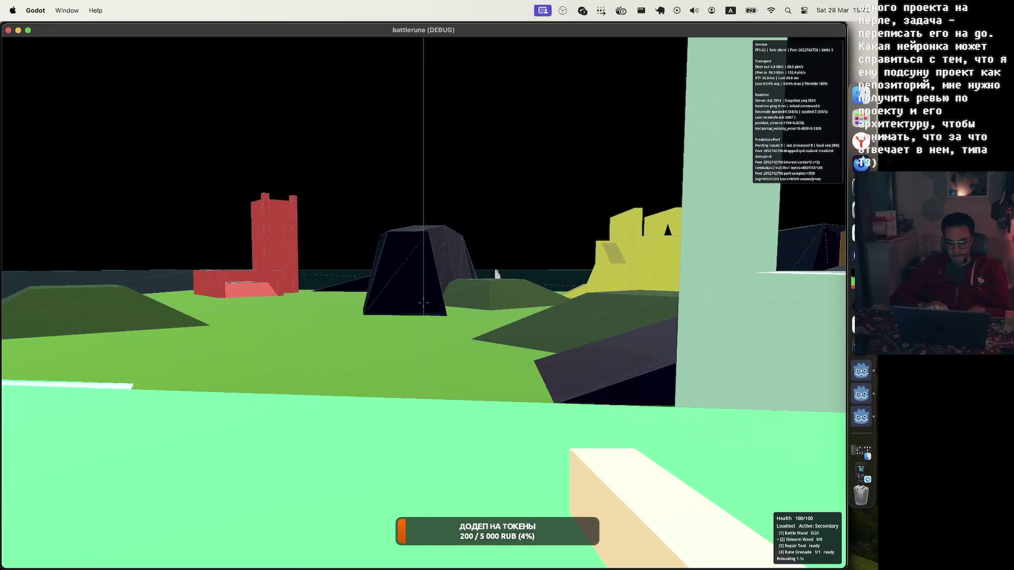
# Step: Empty and reload the Battle Wand repeatedly, then bring up the in-game Battle Menu
pyautogui.press('1')
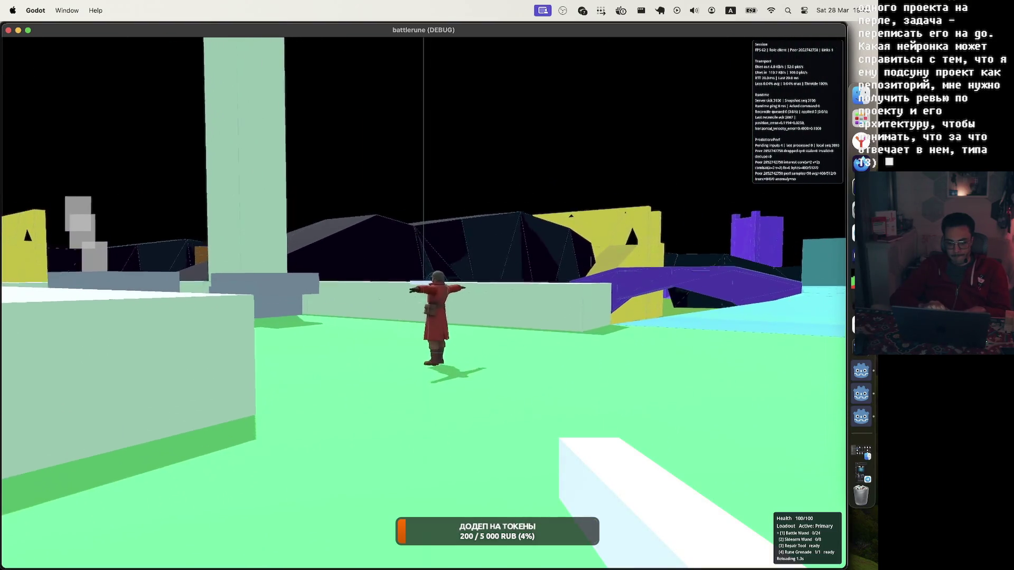
pyautogui.click(423, 303)
pyautogui.click(423, 303)
pyautogui.click(423, 303)
pyautogui.click(423, 303)
pyautogui.click(423, 302)
pyautogui.click(423, 303)
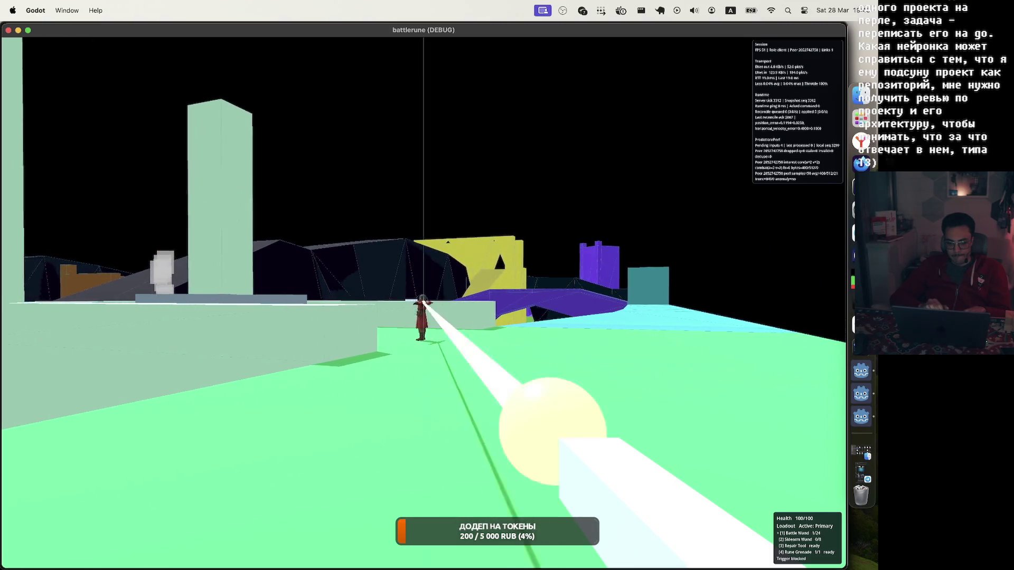
pyautogui.click(423, 303)
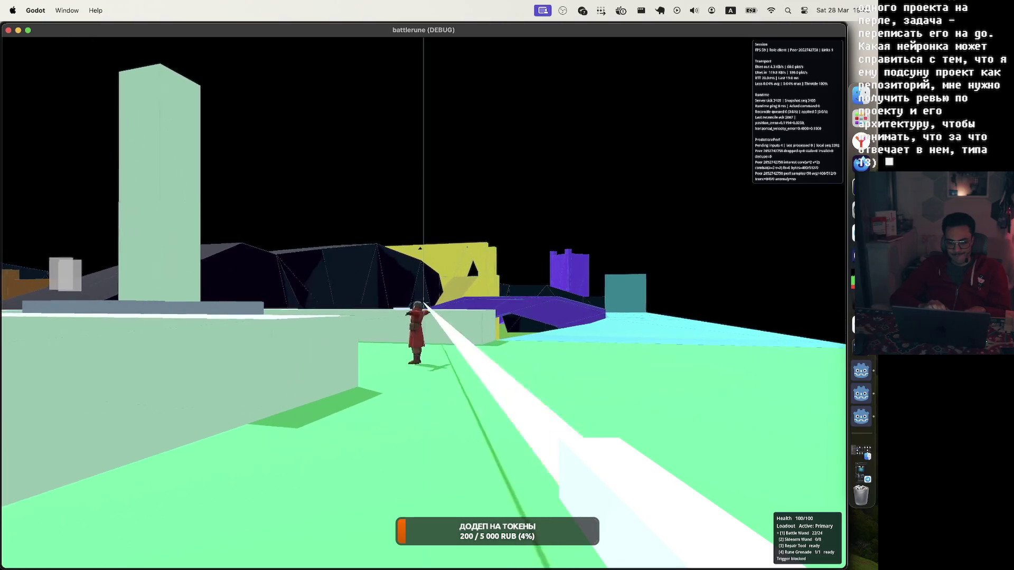
pyautogui.click(423, 302)
pyautogui.click(423, 302)
pyautogui.click(423, 303)
pyautogui.click(423, 302)
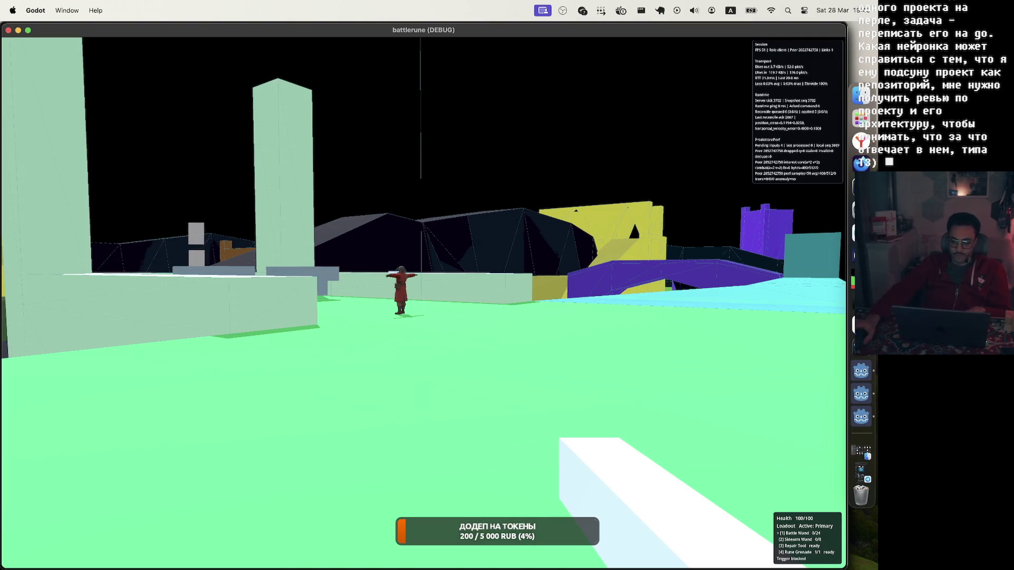
pyautogui.press('r')
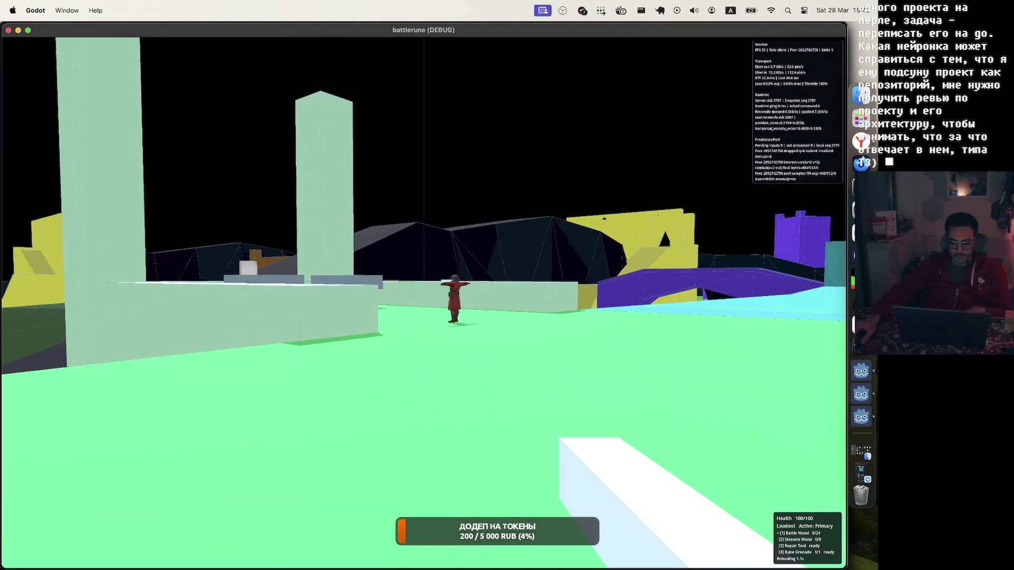
pyautogui.click(423, 303)
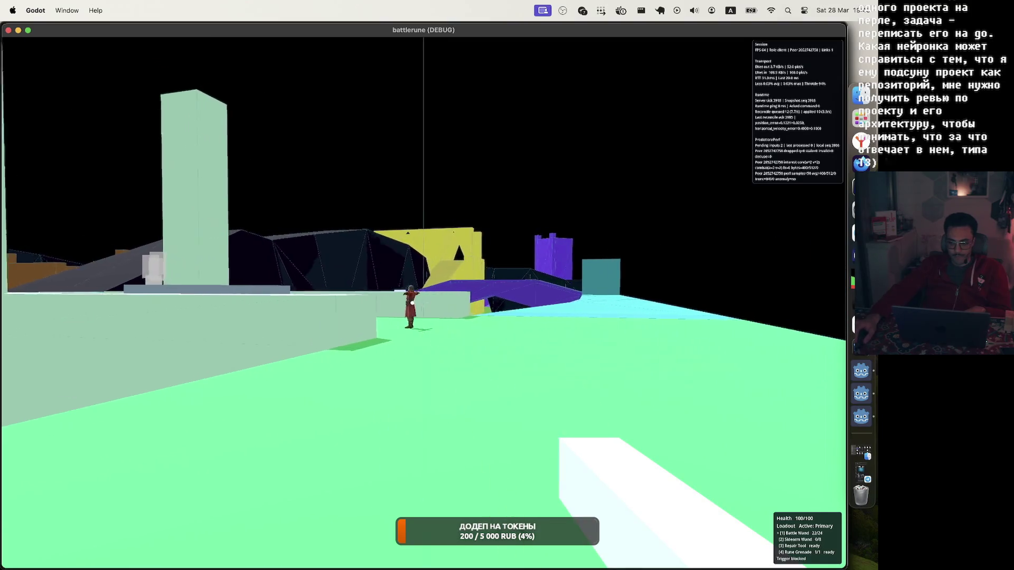
pyautogui.click(423, 302)
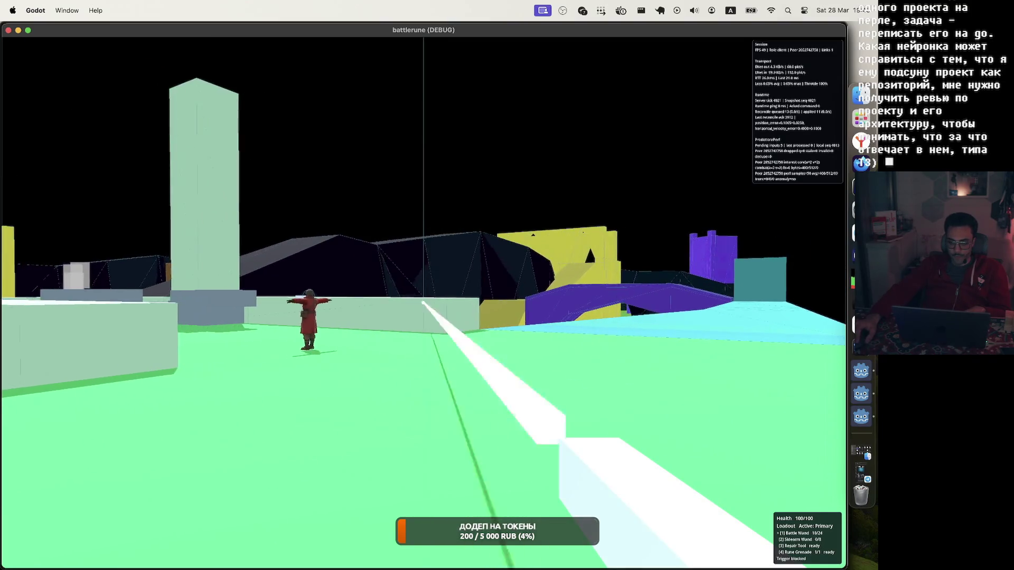
pyautogui.press('Escape')
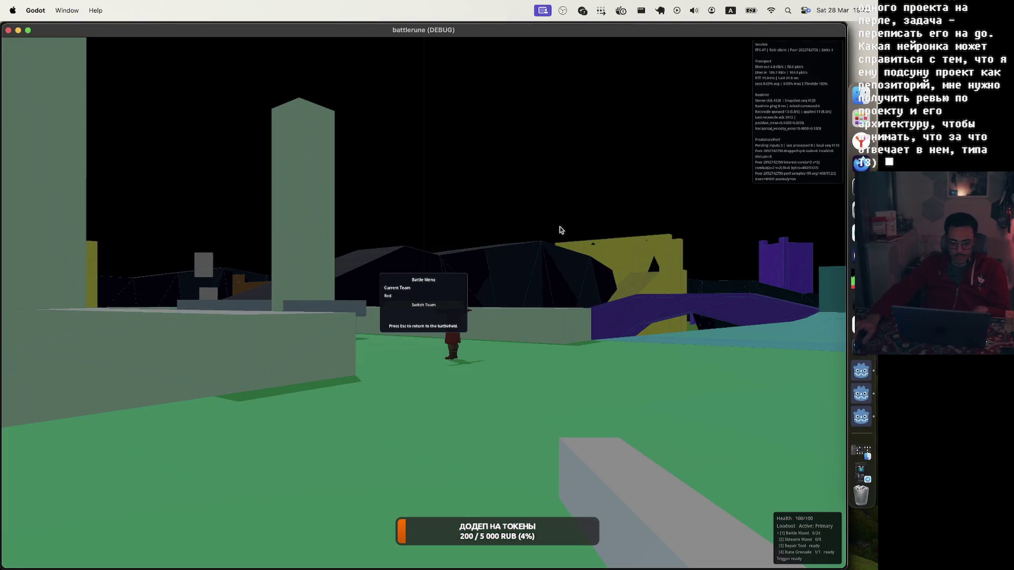
# Step: Close the two extra battlerune windows and fire the primary weapon in the embedded game
pyautogui.click(9, 31)
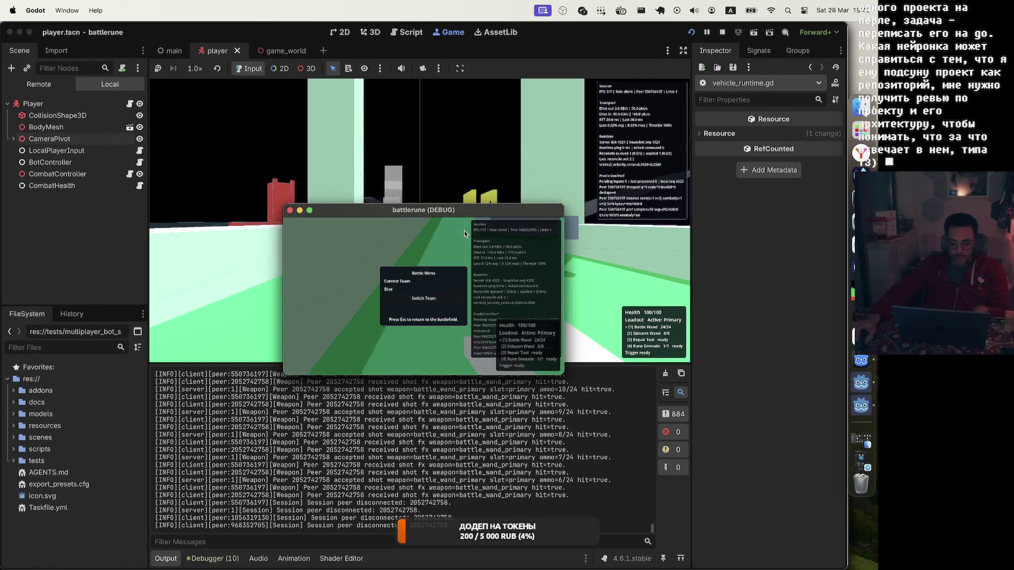
pyautogui.click(290, 210)
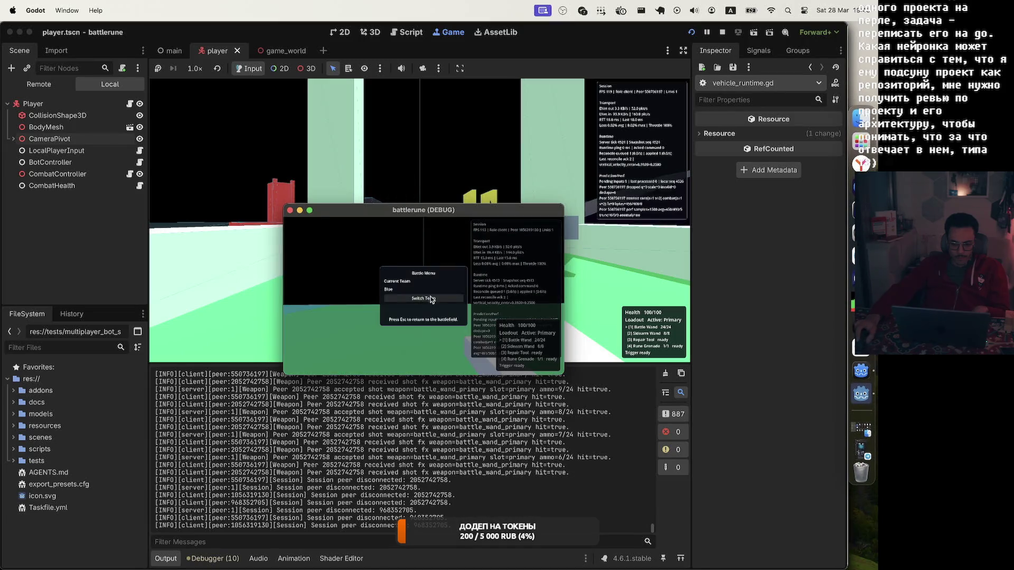
pyautogui.click(466, 156)
pyautogui.click(420, 221)
pyautogui.click(420, 221)
pyautogui.click(420, 221)
pyautogui.click(420, 220)
pyautogui.click(420, 221)
pyautogui.click(420, 221)
pyautogui.click(420, 221)
pyautogui.press('w')
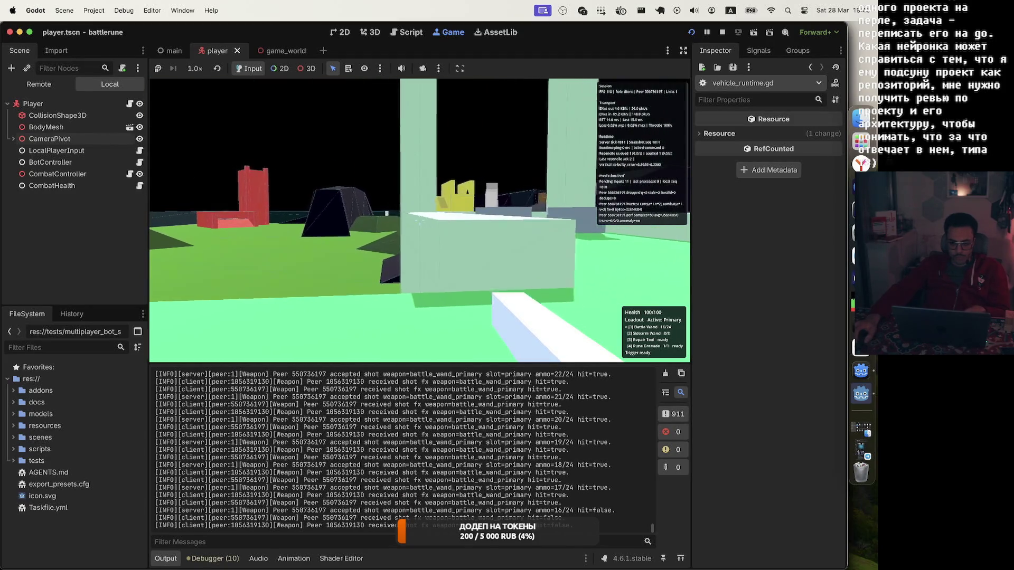
# Step: Keep firing the primary weapon through several magazine empties and reloads
pyautogui.click(420, 220)
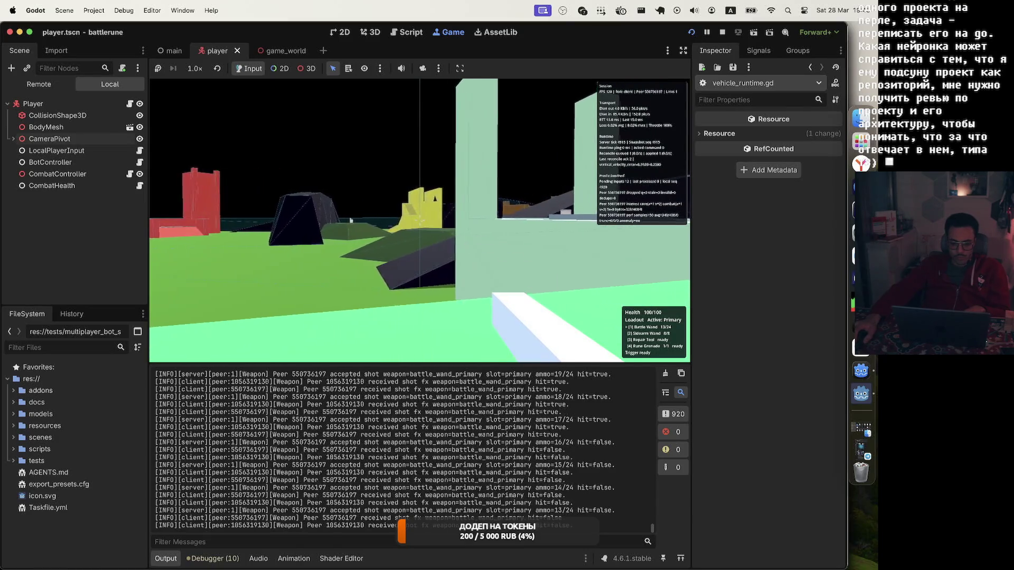
pyautogui.click(420, 221)
pyautogui.click(419, 221)
pyautogui.click(420, 221)
pyautogui.click(420, 220)
pyautogui.click(419, 221)
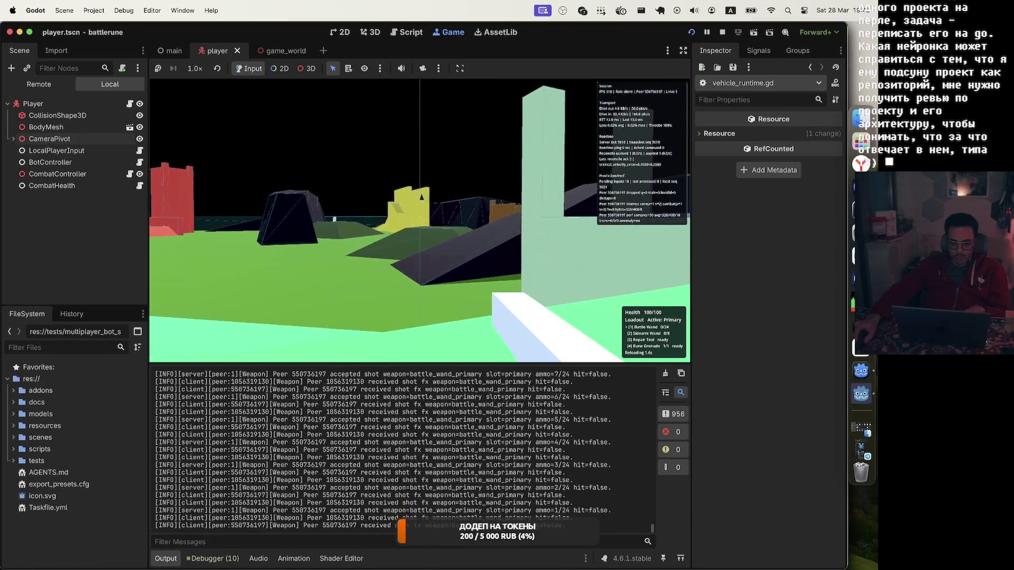
pyautogui.click(419, 221)
pyautogui.click(420, 221)
pyautogui.click(420, 221)
pyautogui.click(420, 221)
pyautogui.click(420, 221)
pyautogui.click(420, 221)
pyautogui.click(419, 221)
pyautogui.click(420, 220)
pyautogui.click(419, 221)
pyautogui.click(420, 221)
pyautogui.click(420, 220)
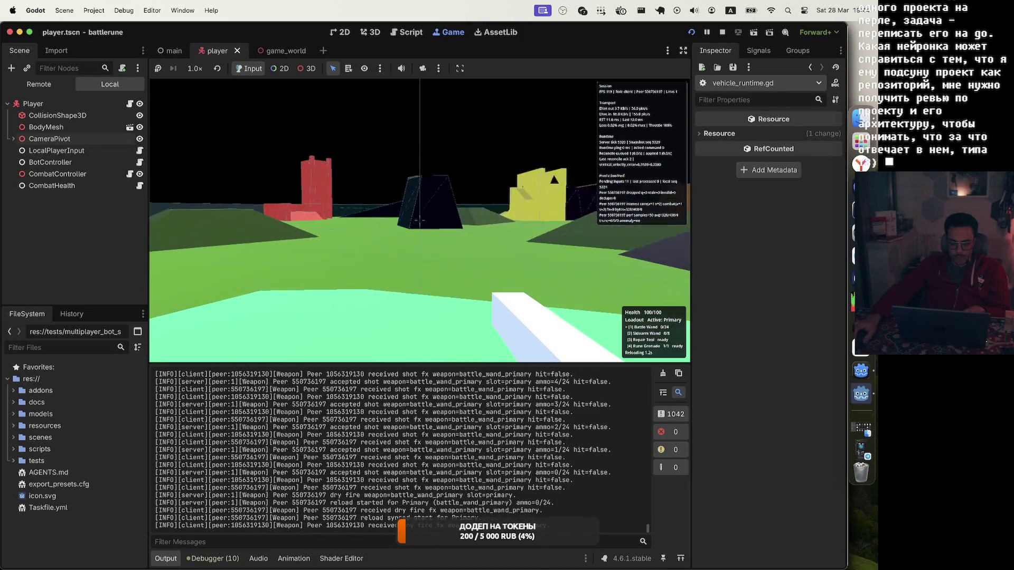
pyautogui.click(420, 220)
pyautogui.click(420, 220)
pyautogui.click(419, 221)
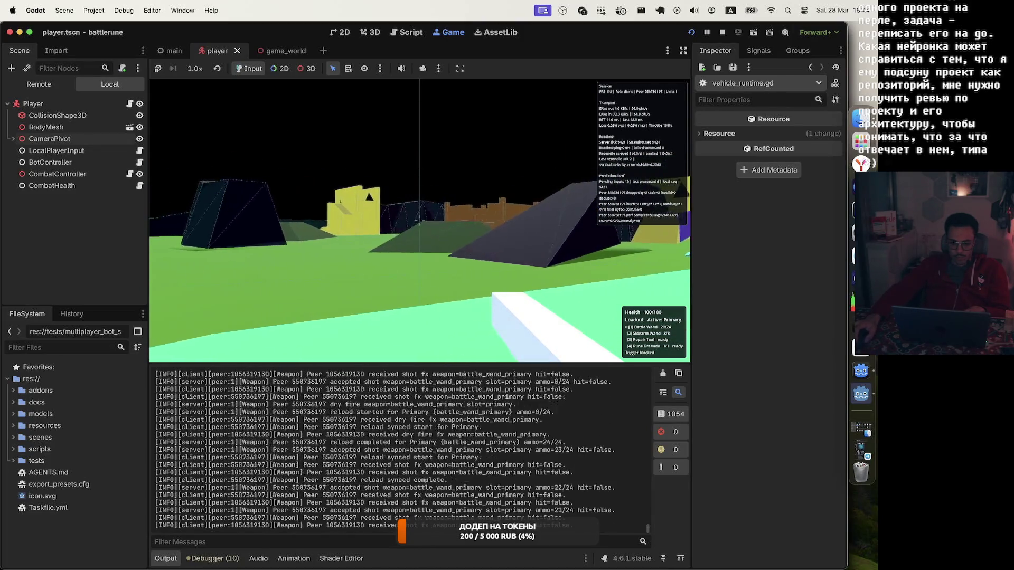
pyautogui.click(419, 220)
pyautogui.click(419, 221)
pyautogui.click(419, 221)
pyautogui.click(420, 221)
pyautogui.click(420, 220)
pyautogui.click(420, 221)
pyautogui.click(420, 221)
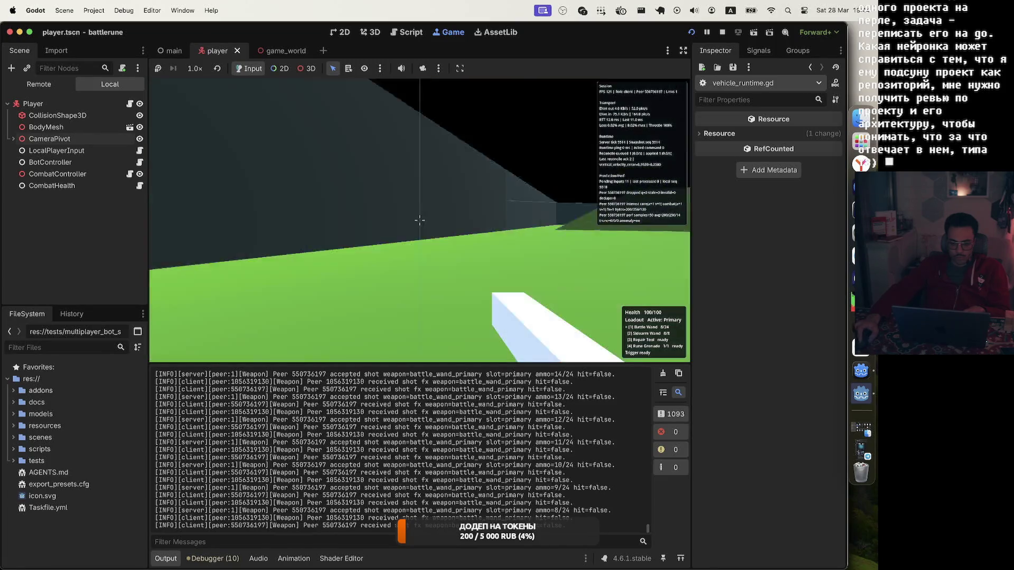
pyautogui.click(419, 221)
pyautogui.click(419, 221)
pyautogui.click(420, 221)
# Step: Switch through the Repair Tool to the sidearm and fire it until empty
pyautogui.press('3')
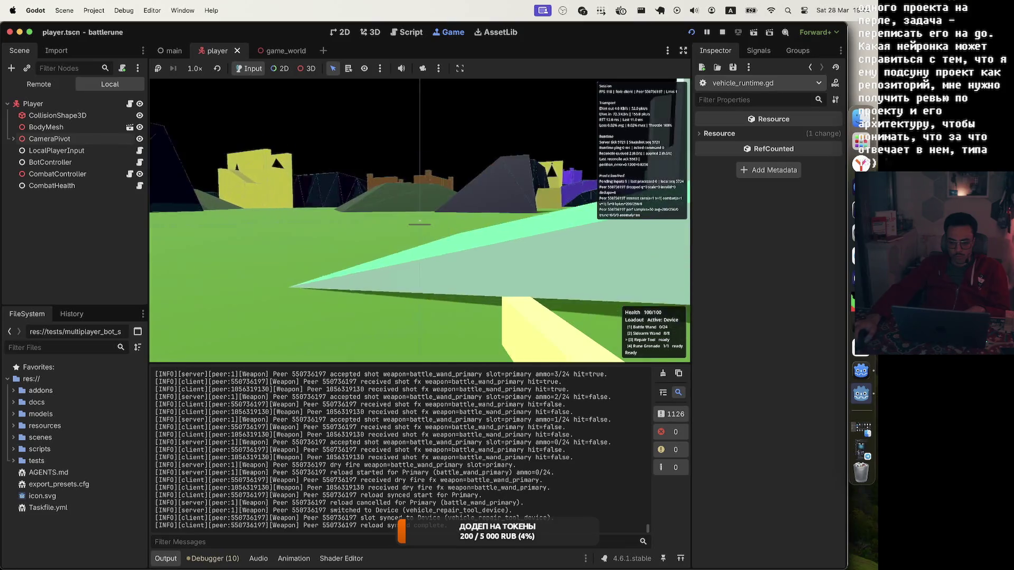
pyautogui.press('2')
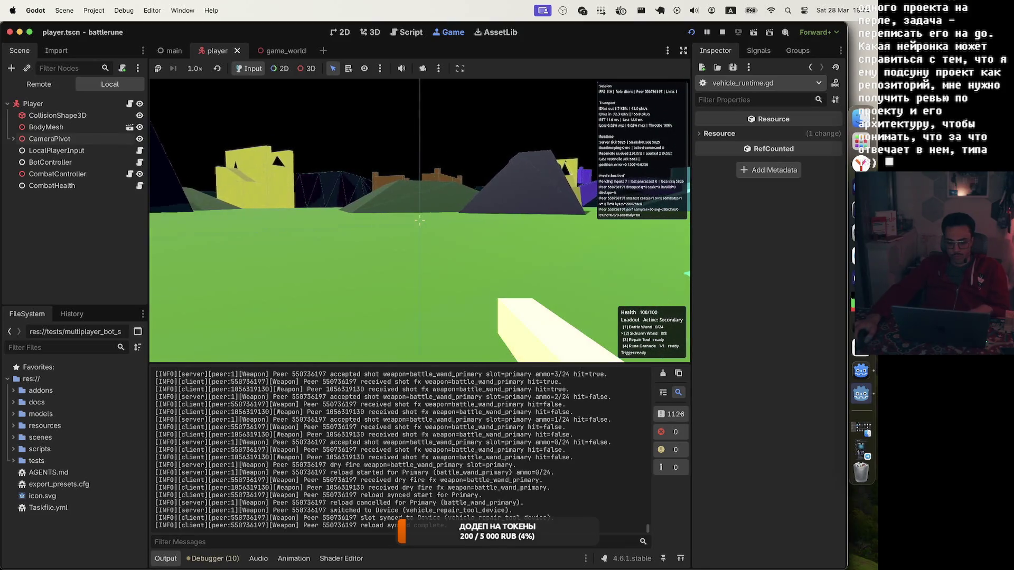
pyautogui.click(420, 220)
pyautogui.click(420, 220)
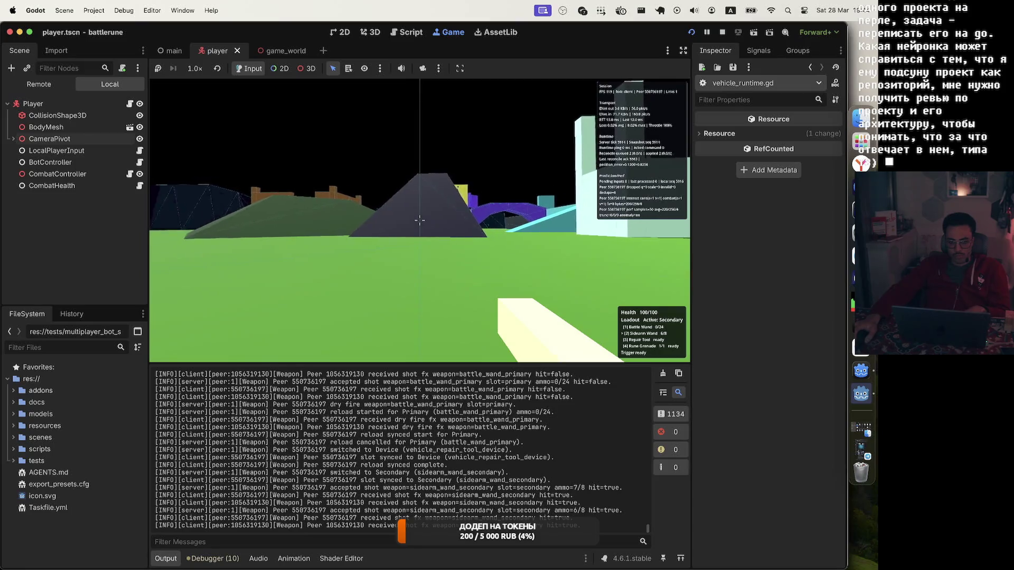
pyautogui.click(420, 220)
pyautogui.click(420, 220)
pyautogui.click(420, 220)
pyautogui.click(419, 220)
pyautogui.click(419, 220)
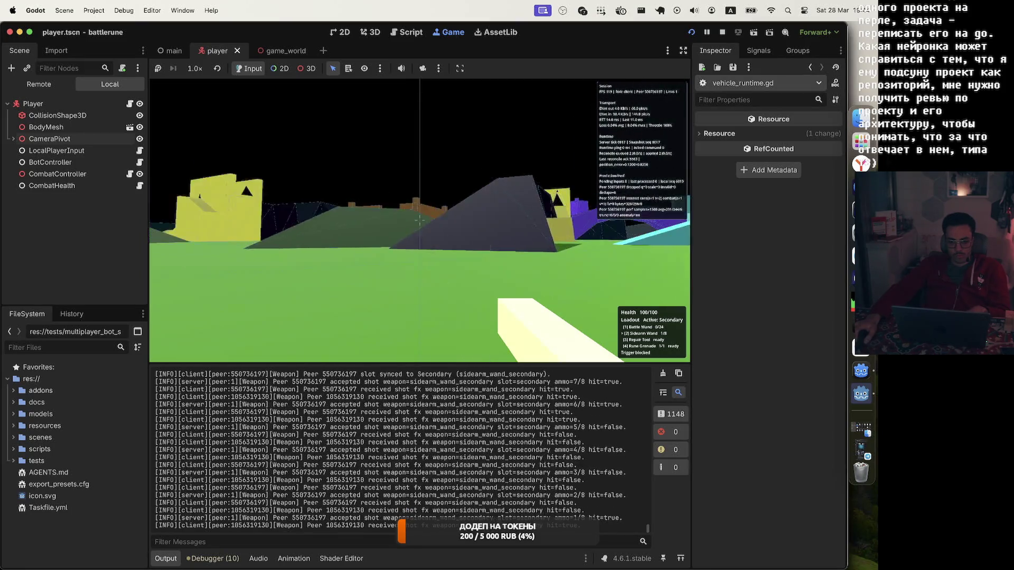
pyautogui.click(419, 220)
pyautogui.click(420, 220)
pyautogui.press('1')
# Step: Fire and manually reload the primary weapon, walk along the dark wall, then show the Battle Menu and Debugger
pyautogui.click(420, 220)
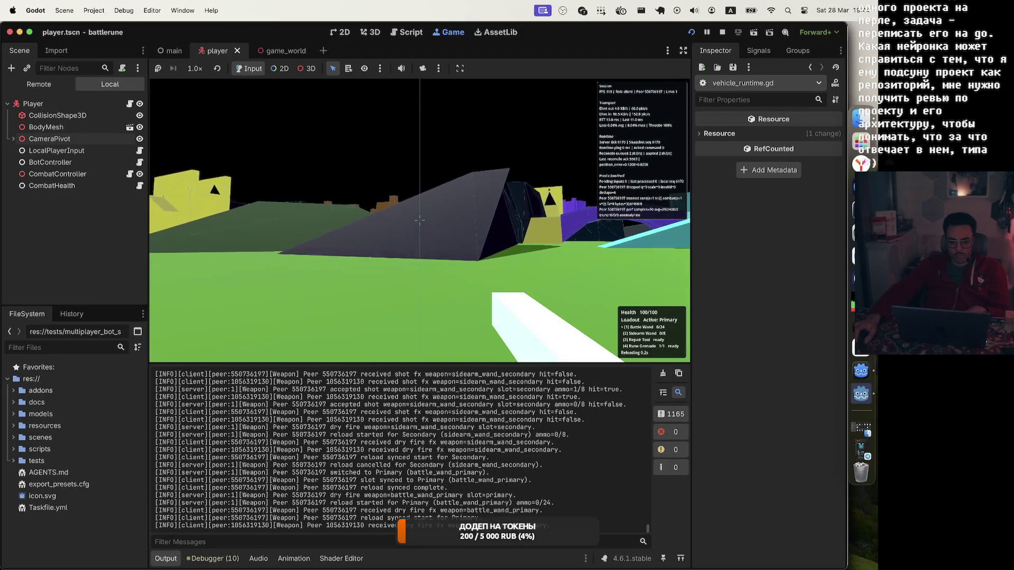
pyautogui.click(420, 220)
pyautogui.click(420, 220)
pyautogui.click(419, 221)
pyautogui.click(420, 220)
pyautogui.click(419, 220)
pyautogui.click(420, 220)
pyautogui.click(420, 220)
pyautogui.press('r')
pyautogui.press('w')
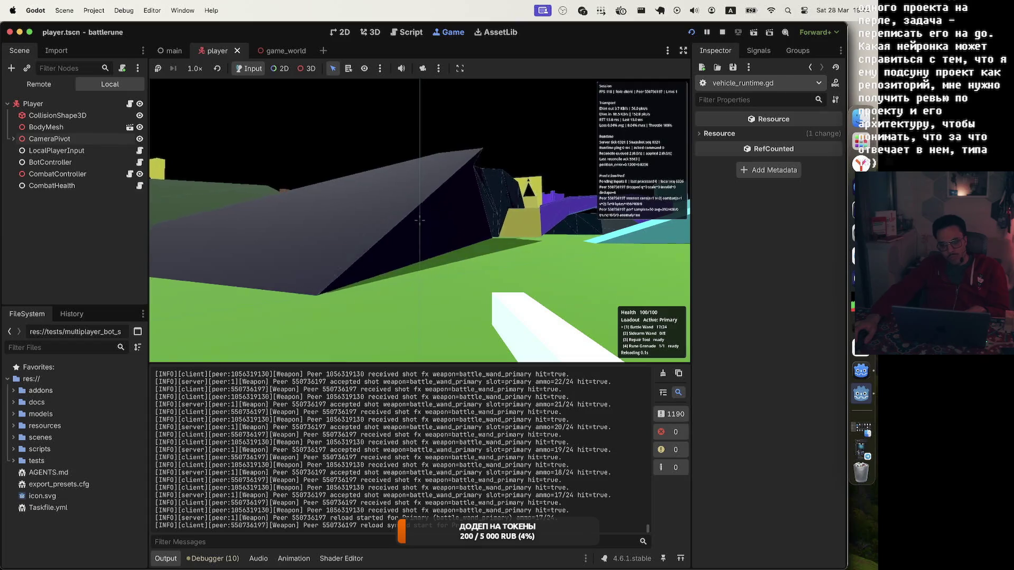
pyautogui.press('w')
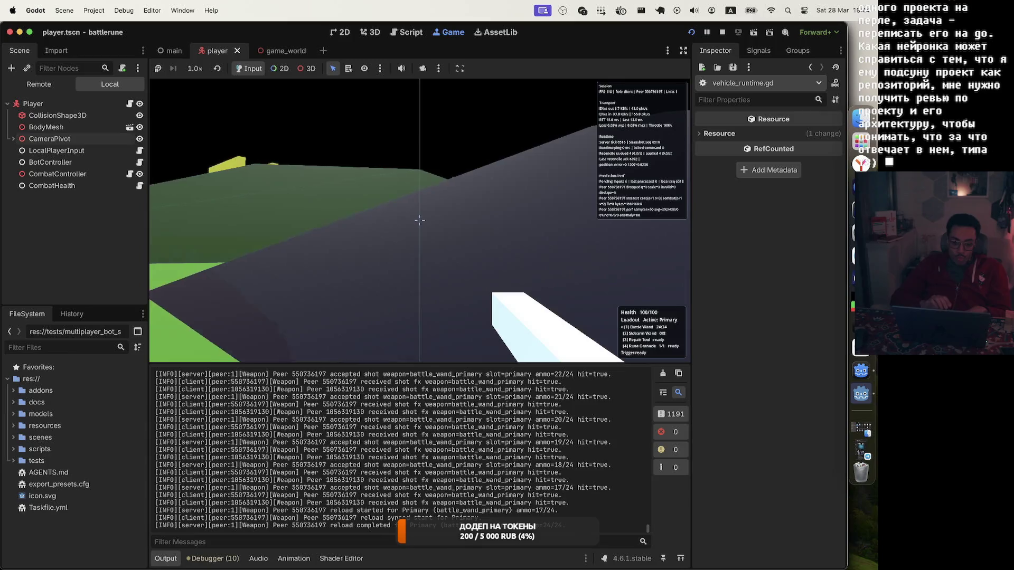
pyautogui.press('Escape')
pyautogui.click(210, 560)
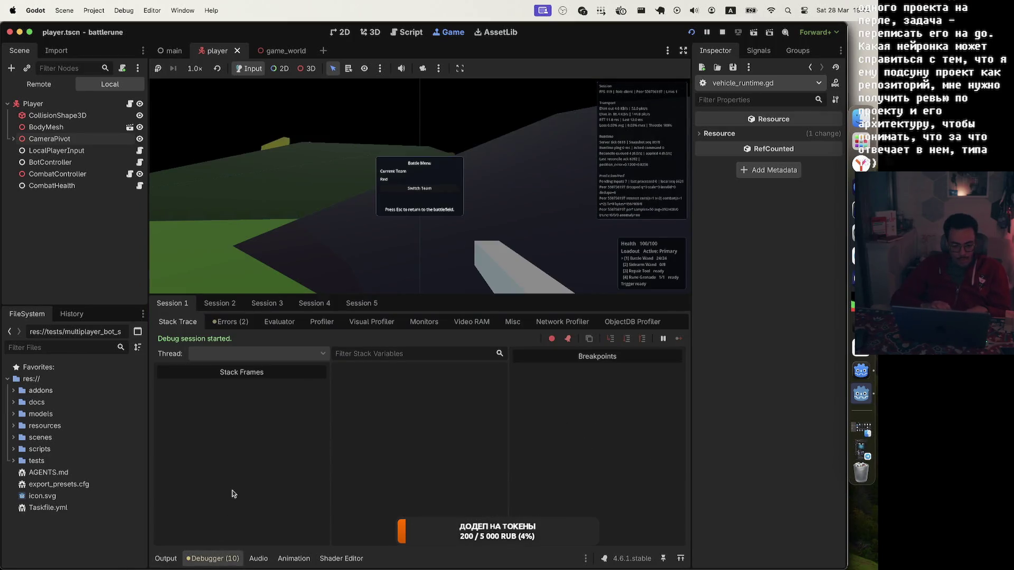
# Step: Read the two unused seat_id warnings in the Debugger's Errors list, then close and reopen the Battle Menu
pyautogui.click(231, 322)
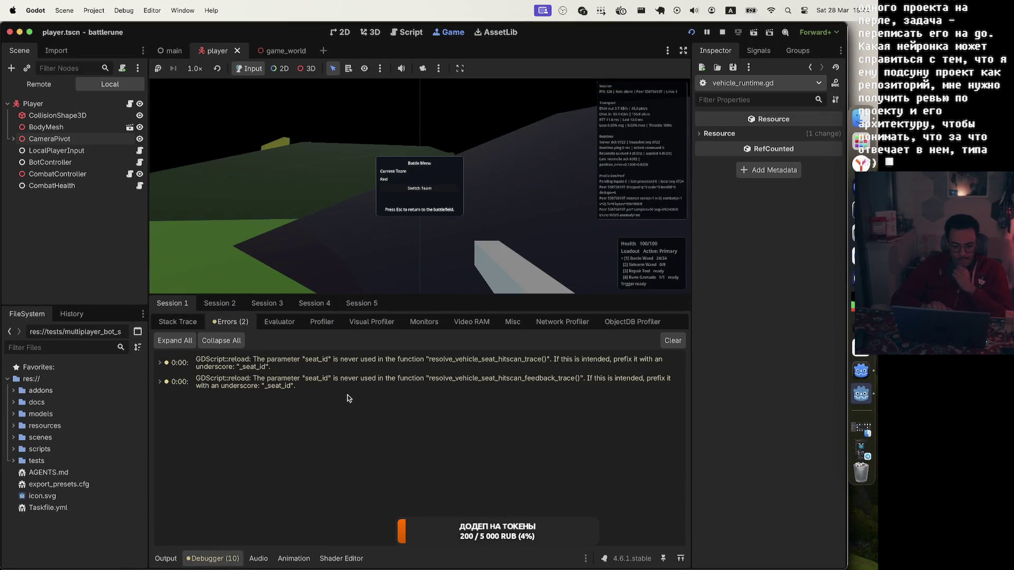
pyautogui.moveTo(353, 388)
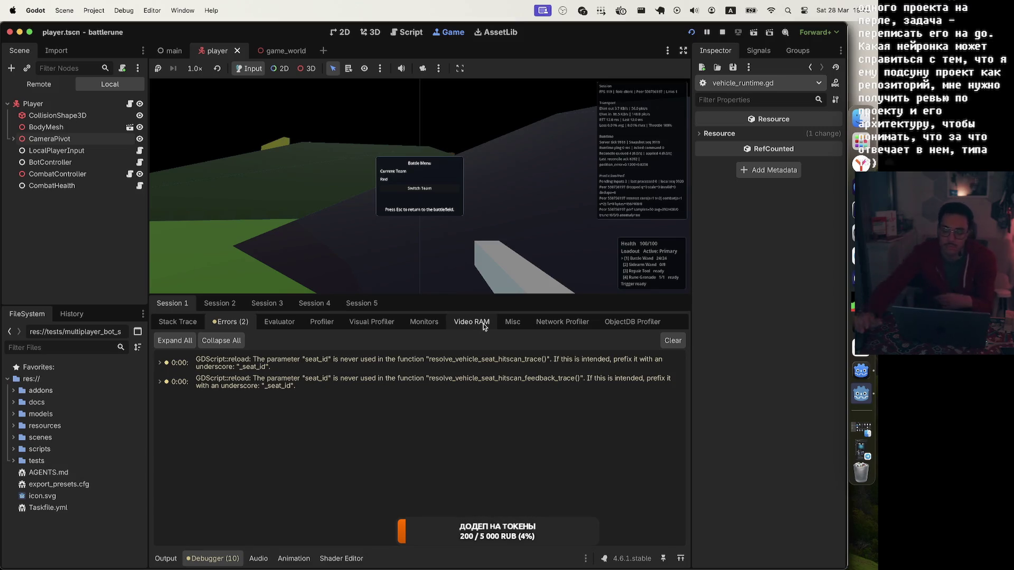
pyautogui.click(507, 259)
pyautogui.press('Escape')
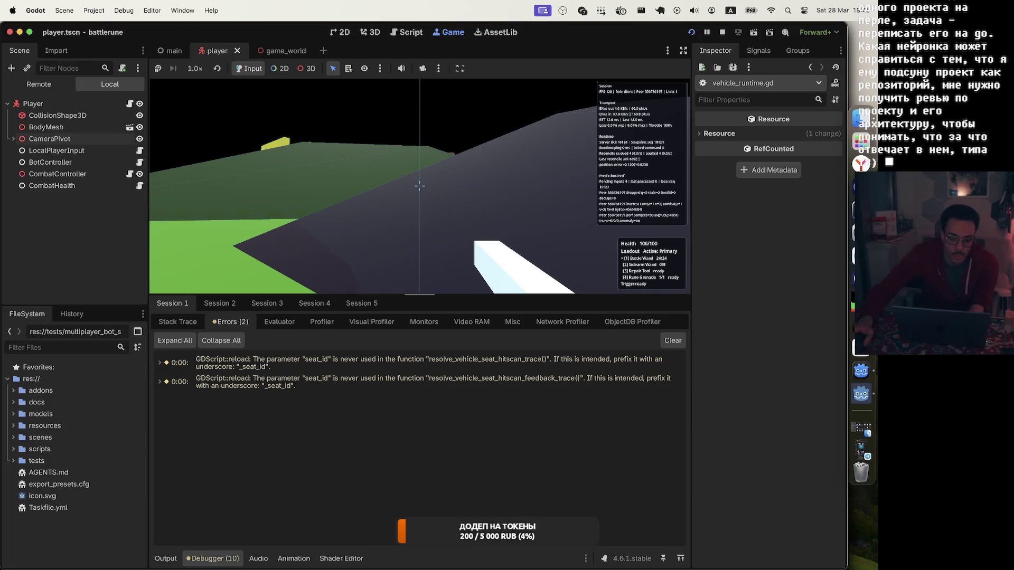
pyautogui.press('Escape')
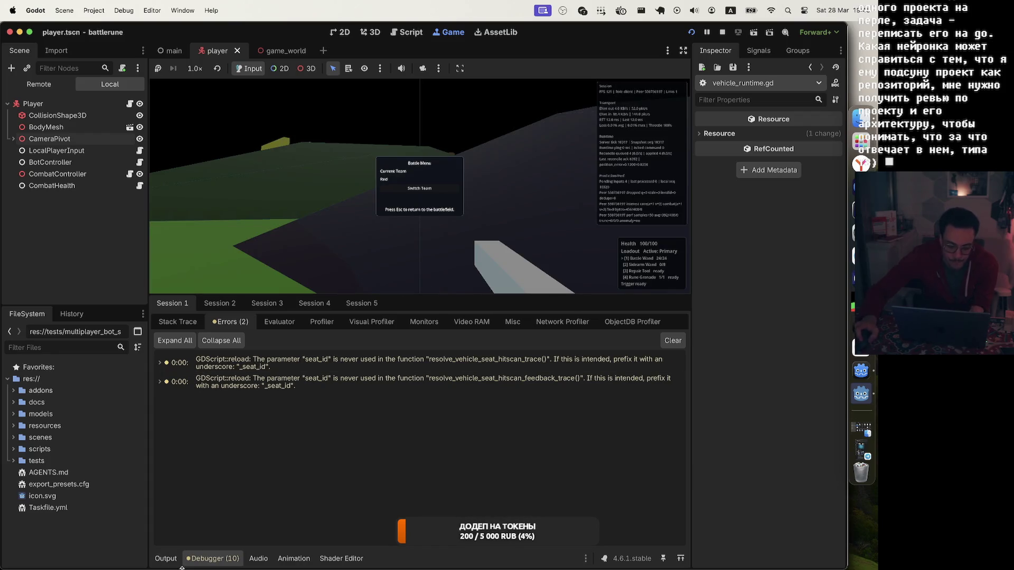
# Step: Bring back the output log, resume play, and walk the player up the green slope
pyautogui.click(164, 560)
pyautogui.press('Escape')
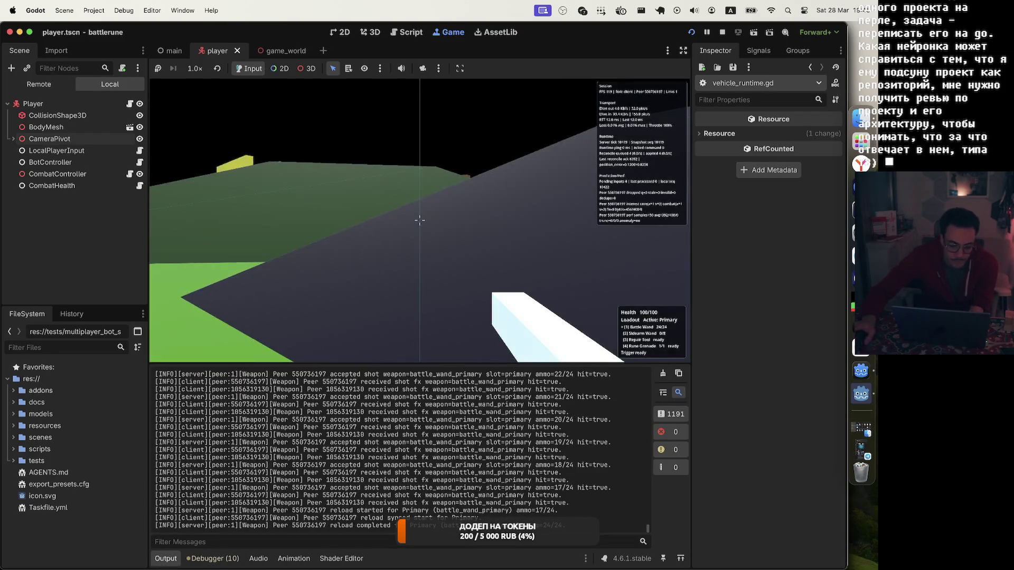
pyautogui.press('w')
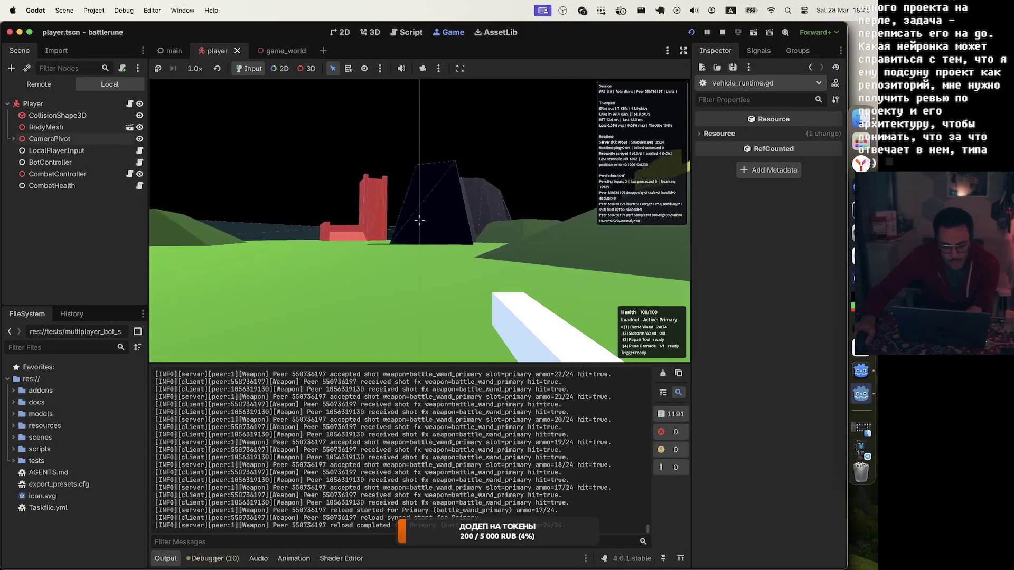
pyautogui.press('w')
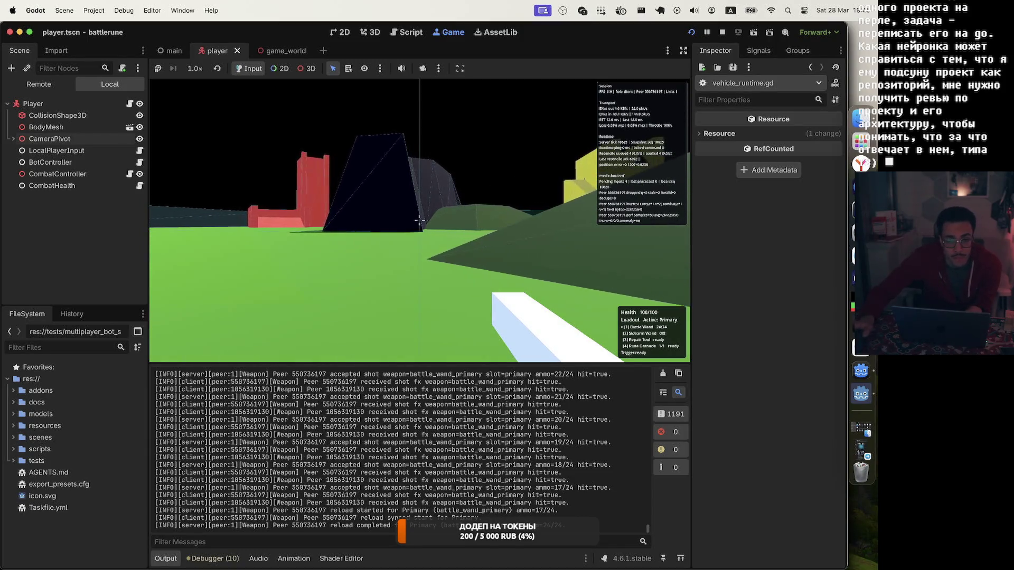
# Step: Fire ten wand shots toward the top of the slope, then start a reload
pyautogui.click(420, 220)
pyautogui.click(419, 220)
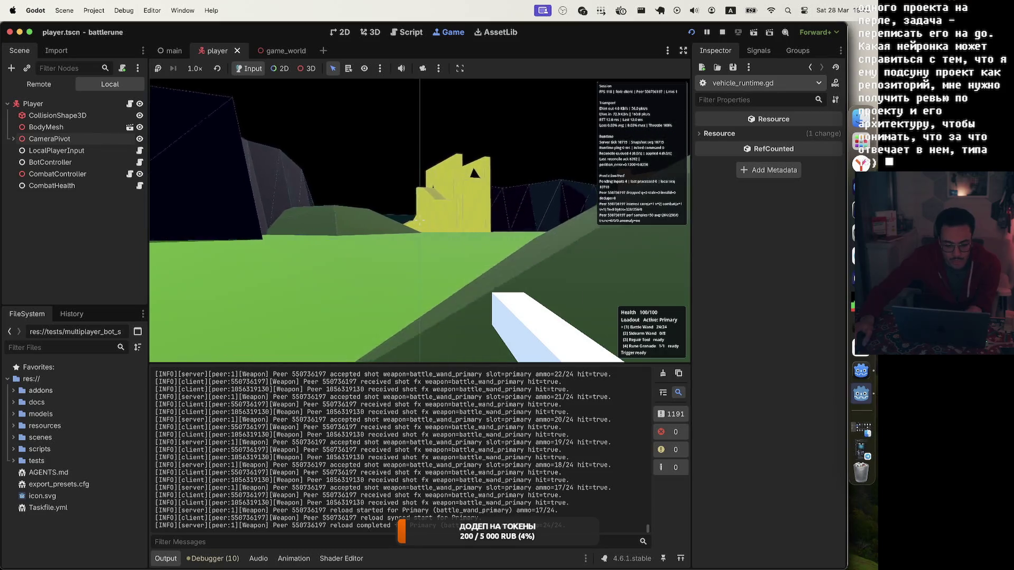
pyautogui.click(419, 220)
pyautogui.click(420, 220)
pyautogui.click(420, 220)
pyautogui.click(420, 220)
pyautogui.click(420, 220)
pyautogui.click(420, 220)
pyautogui.click(419, 220)
pyautogui.click(420, 220)
pyautogui.click(419, 220)
pyautogui.click(420, 221)
pyautogui.click(420, 220)
# Step: Keep firing the wand to drain ammo to 2/24, then reload it again
pyautogui.click(420, 220)
pyautogui.click(420, 221)
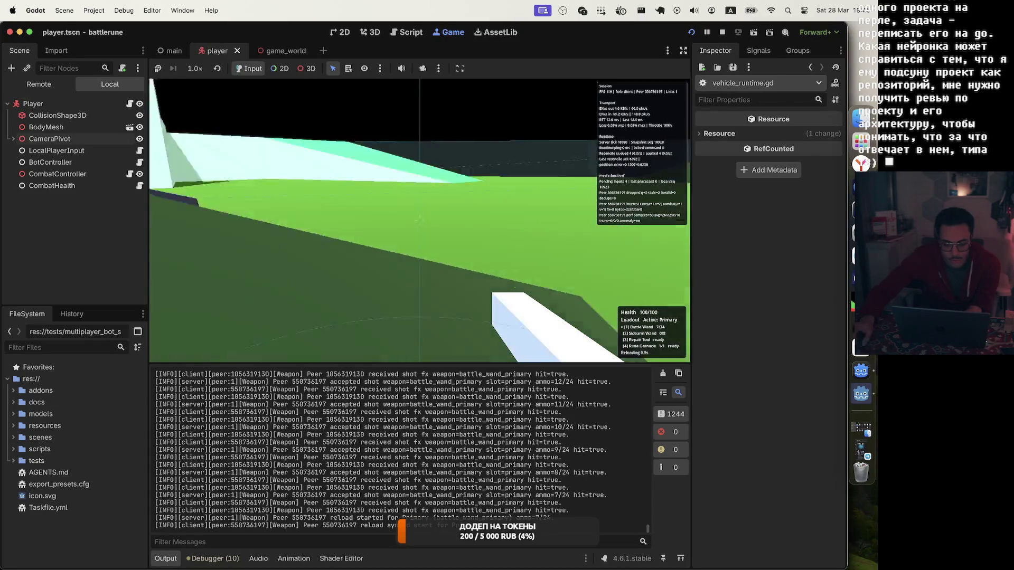
pyautogui.press('r')
pyautogui.click(420, 220)
pyautogui.click(419, 220)
pyautogui.click(419, 220)
pyautogui.click(420, 220)
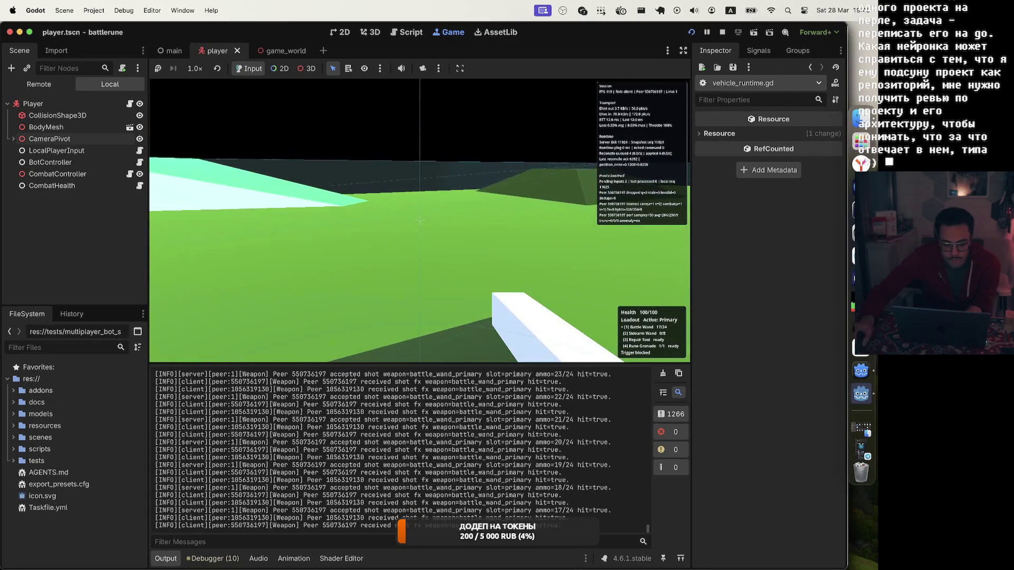
pyautogui.click(419, 220)
pyautogui.click(420, 220)
pyautogui.click(420, 220)
pyautogui.click(420, 220)
pyautogui.click(420, 220)
pyautogui.click(420, 220)
pyautogui.click(420, 220)
pyautogui.click(420, 221)
pyautogui.click(419, 220)
pyautogui.click(420, 220)
pyautogui.click(420, 221)
pyautogui.press('r')
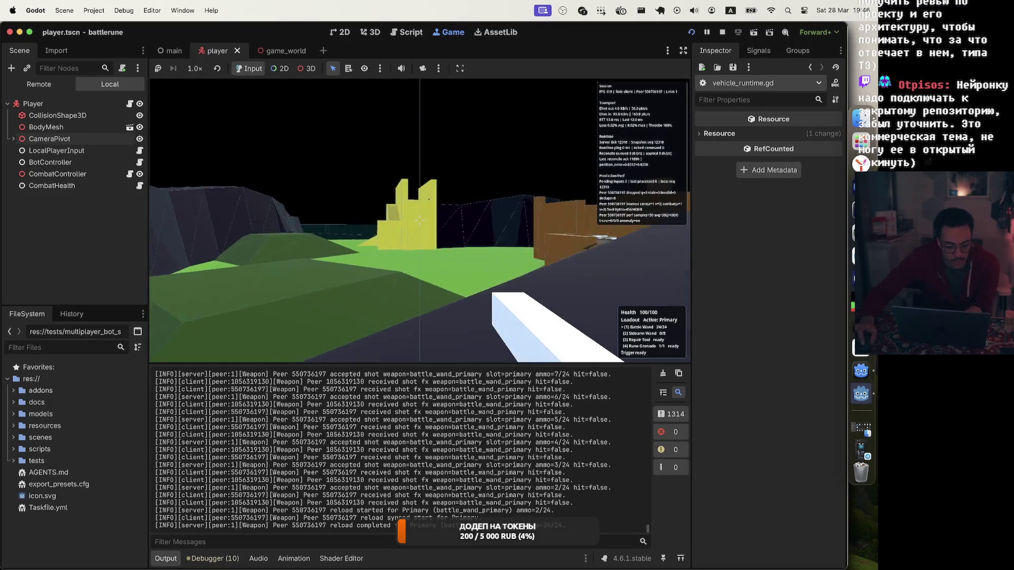
pyautogui.click(420, 220)
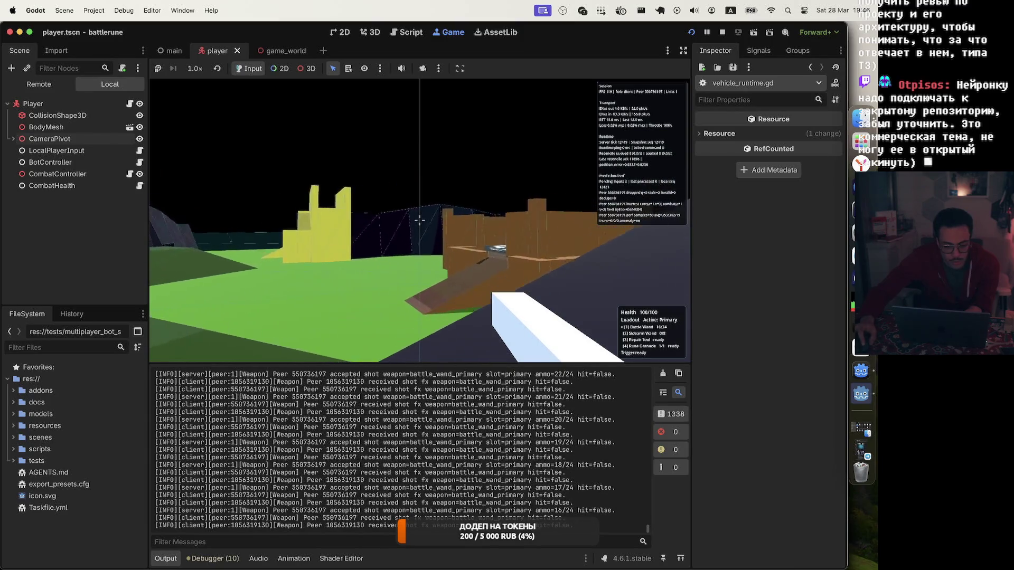
# Step: Fire at the pillars, view the Red/Blue scoreboard and Battle Menu, then stop the game
pyautogui.click(419, 220)
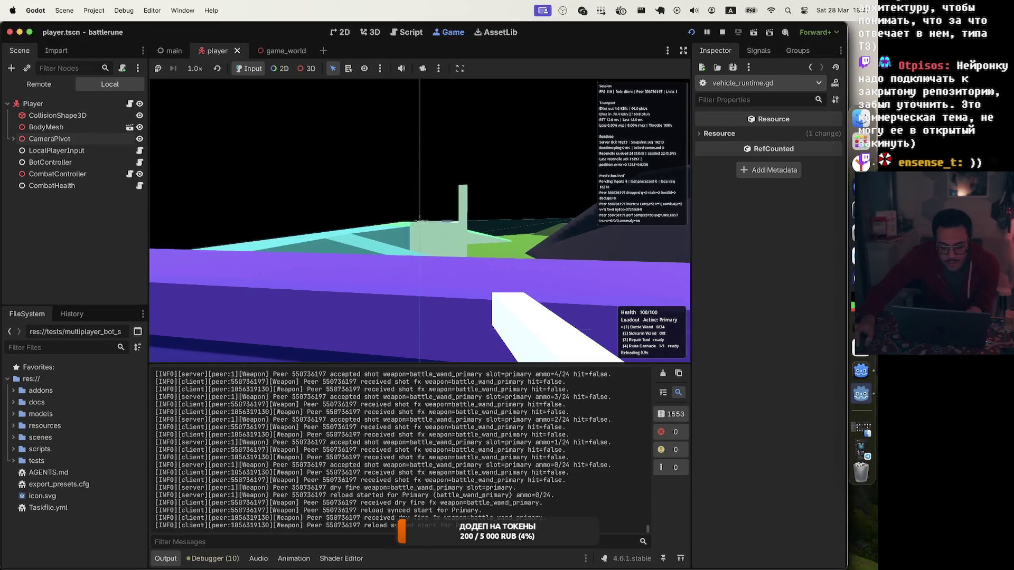
pyautogui.press('Tab')
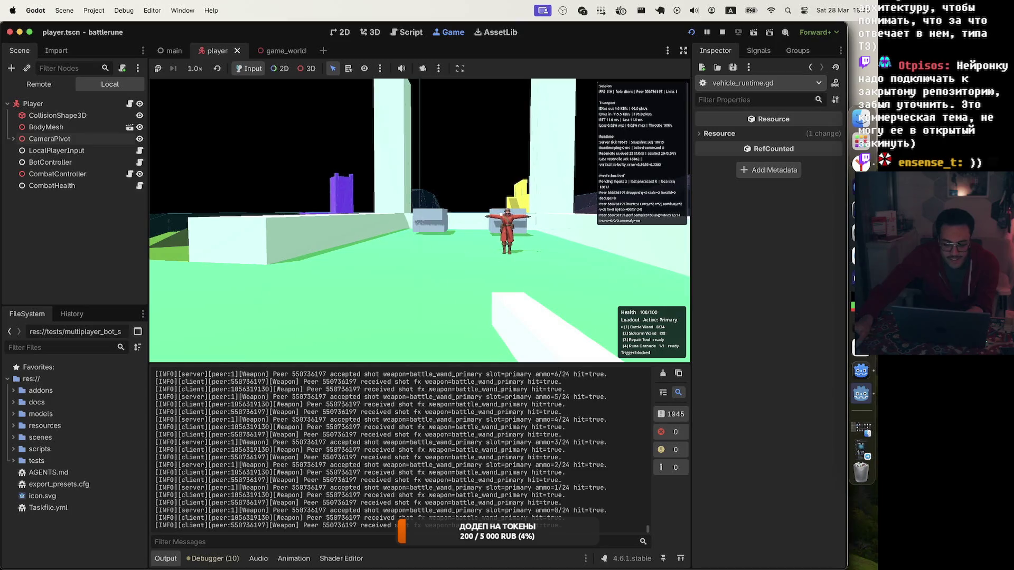
pyautogui.press('Escape')
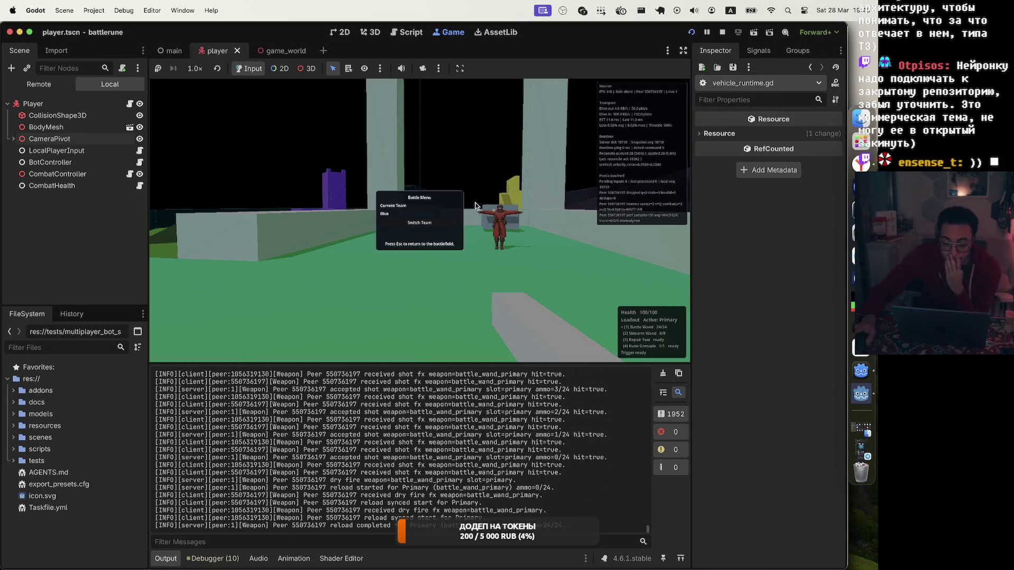
pyautogui.click(723, 32)
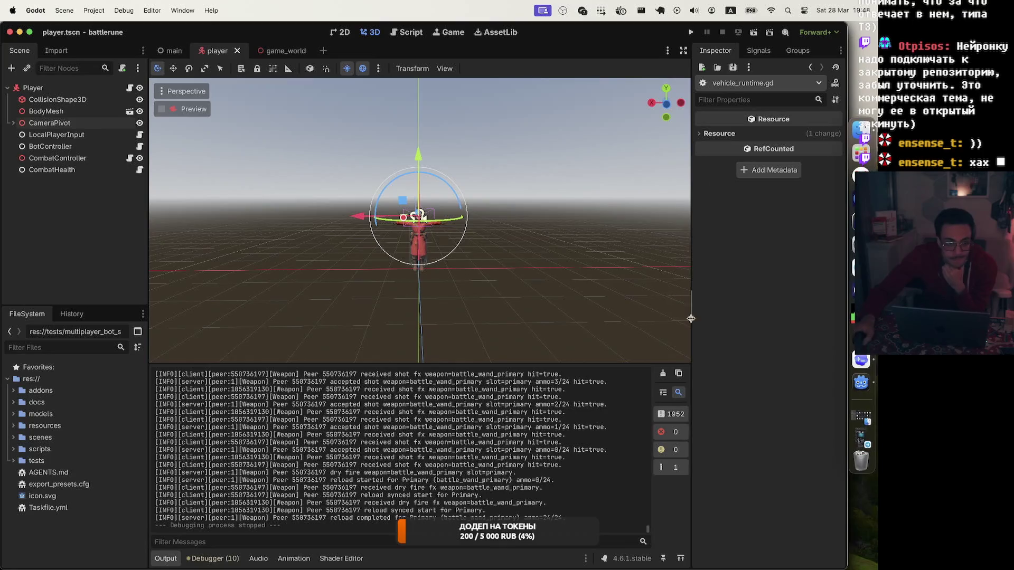
pyautogui.click(866, 363)
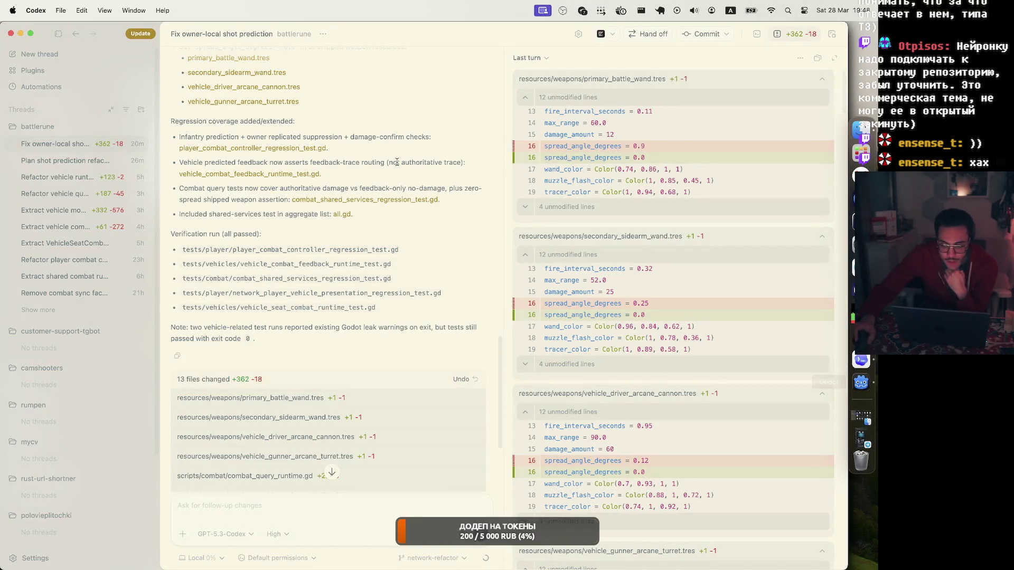
# Step: Commit the 13 changed files to network-refactor with an auto-generated message, then apply the Codex update
pyautogui.scroll(-20, 615, 186)
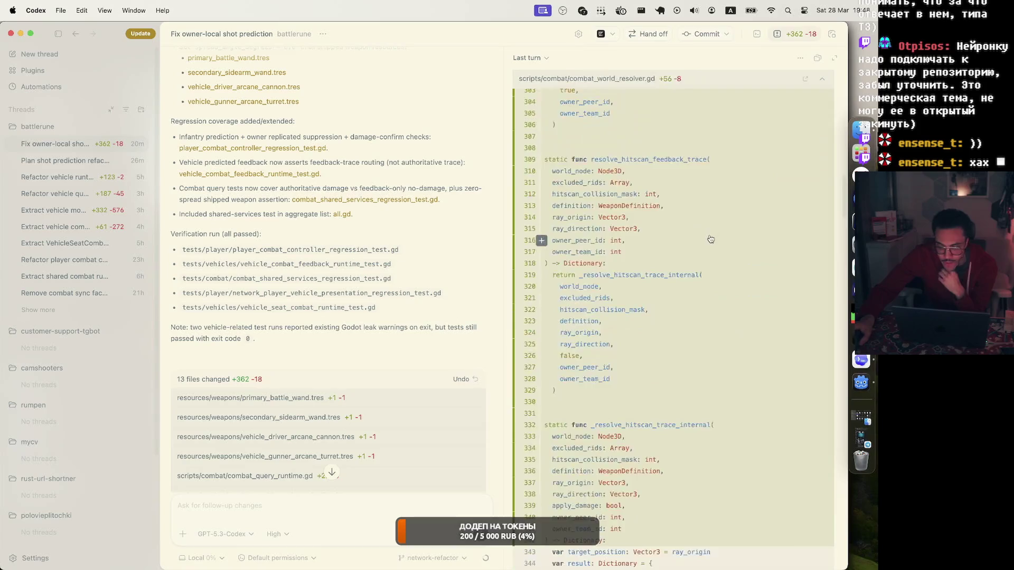
pyautogui.scroll(-10, 681, 219)
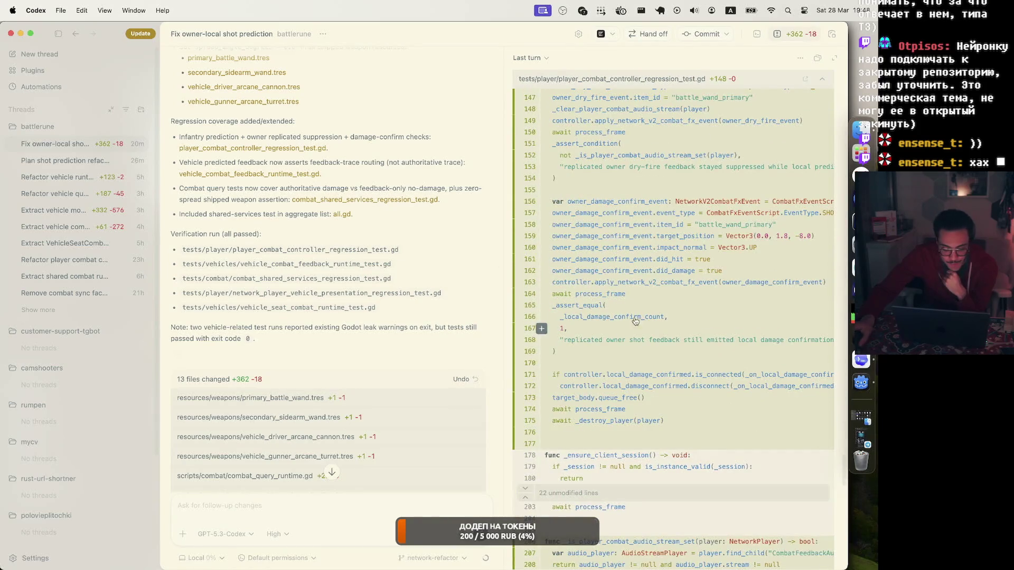
pyautogui.click(697, 36)
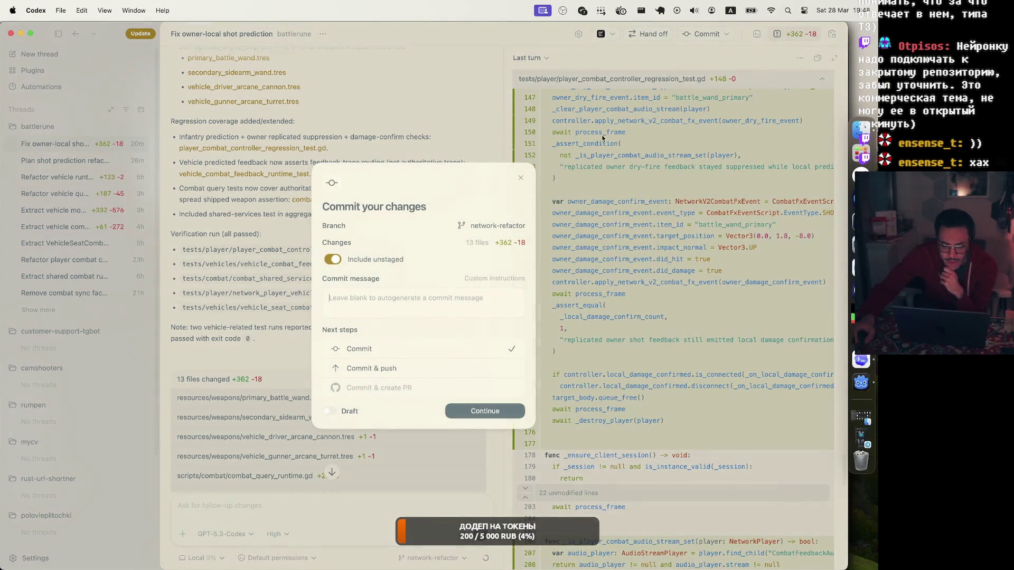
pyautogui.click(490, 412)
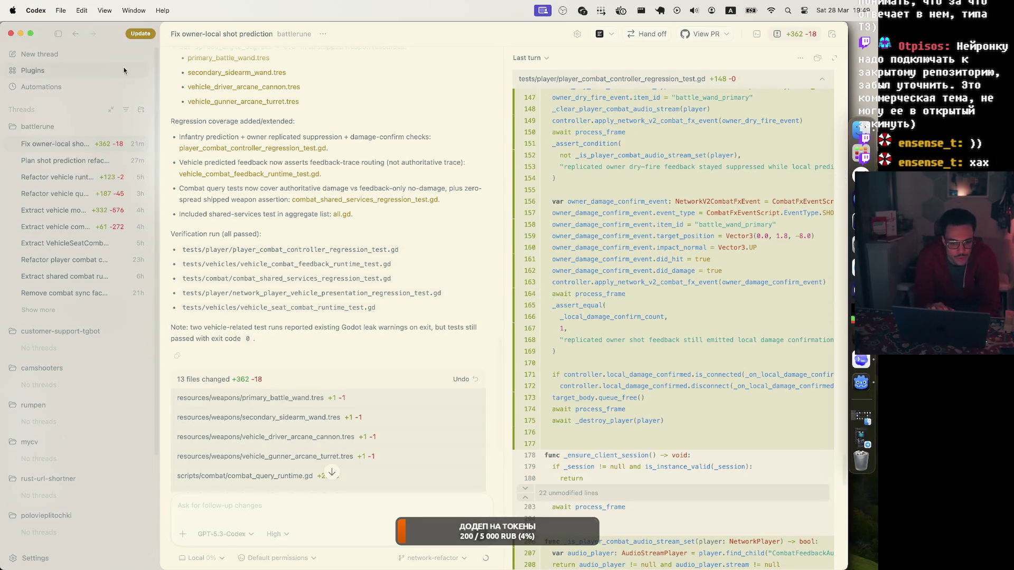
pyautogui.click(141, 34)
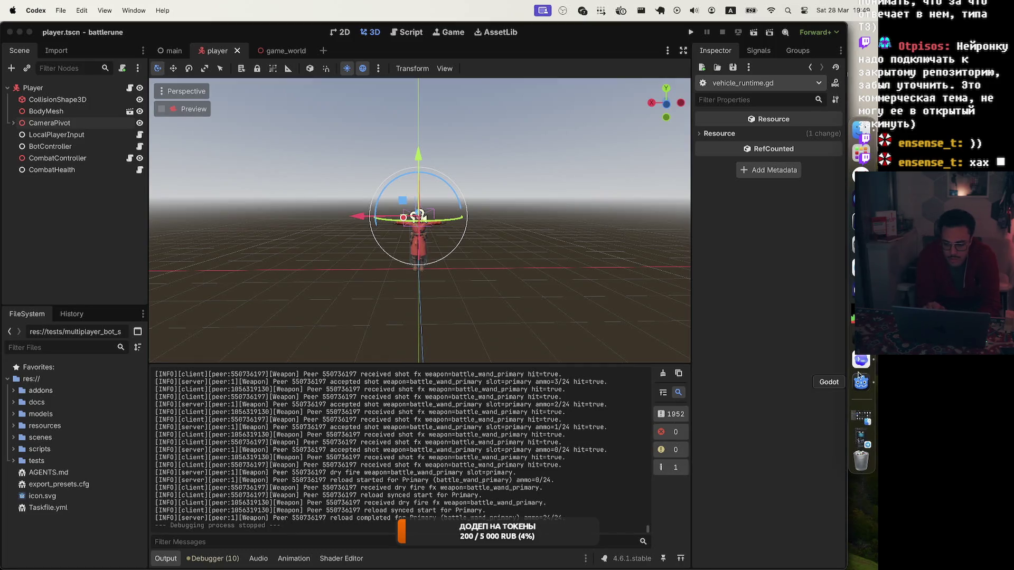
# Step: Clear Godot's Output log so all counters read 0, then switch to the browser
pyautogui.scroll(1, 499, 453)
pyautogui.scroll(-1, 499, 453)
pyautogui.click(666, 376)
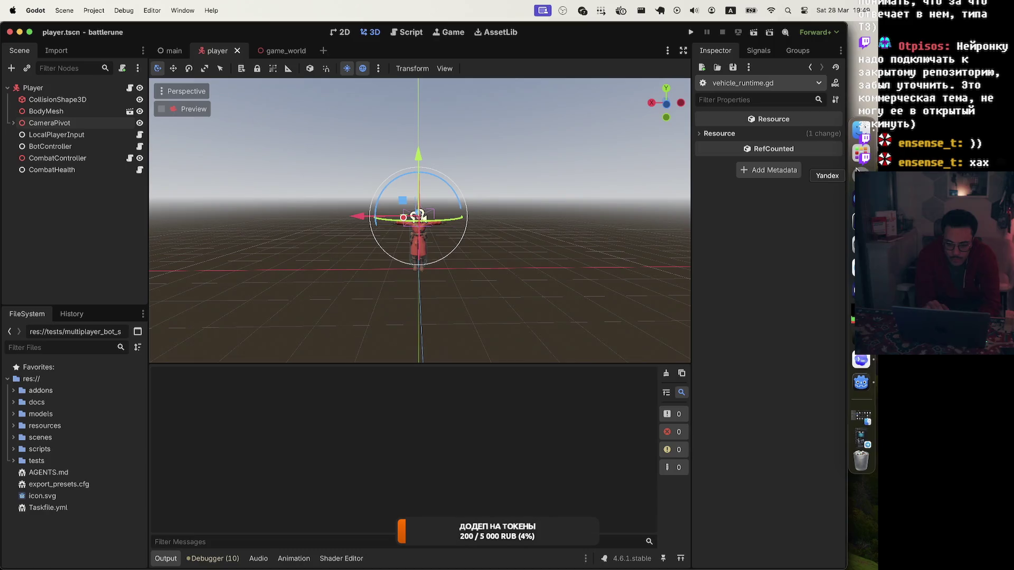
pyautogui.click(857, 168)
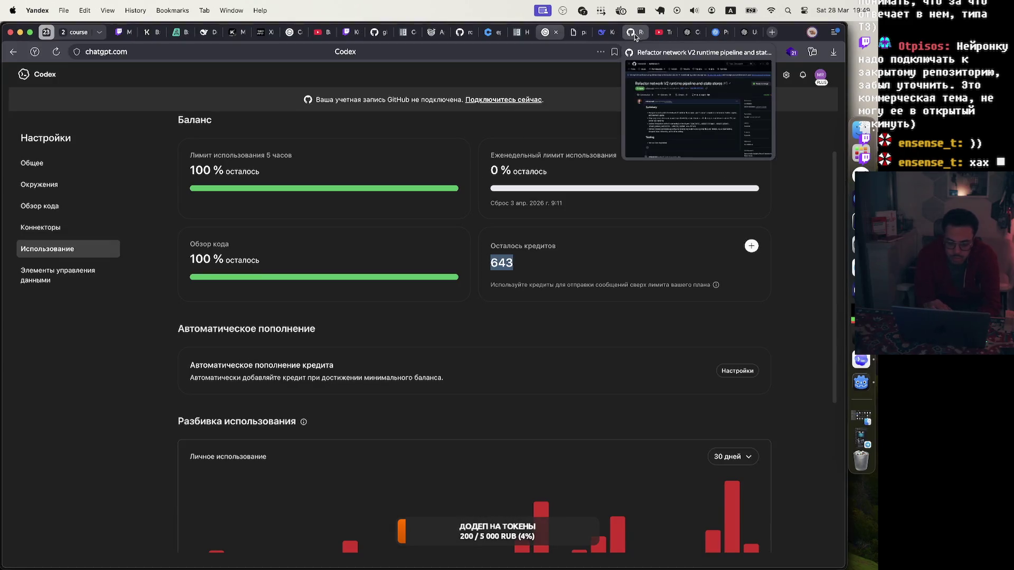
# Step: Reload the Codex usage page showing 591 credits, then bring up the GitHub pull request tab
pyautogui.press('super+space')
pyautogui.press('Escape')
pyautogui.press('super+r')
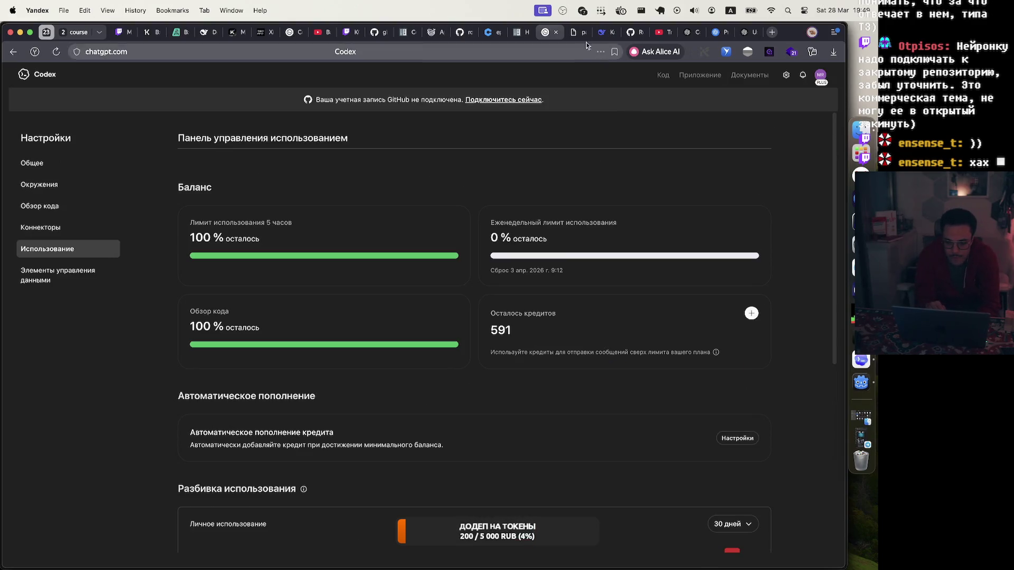
pyautogui.moveTo(578, 35)
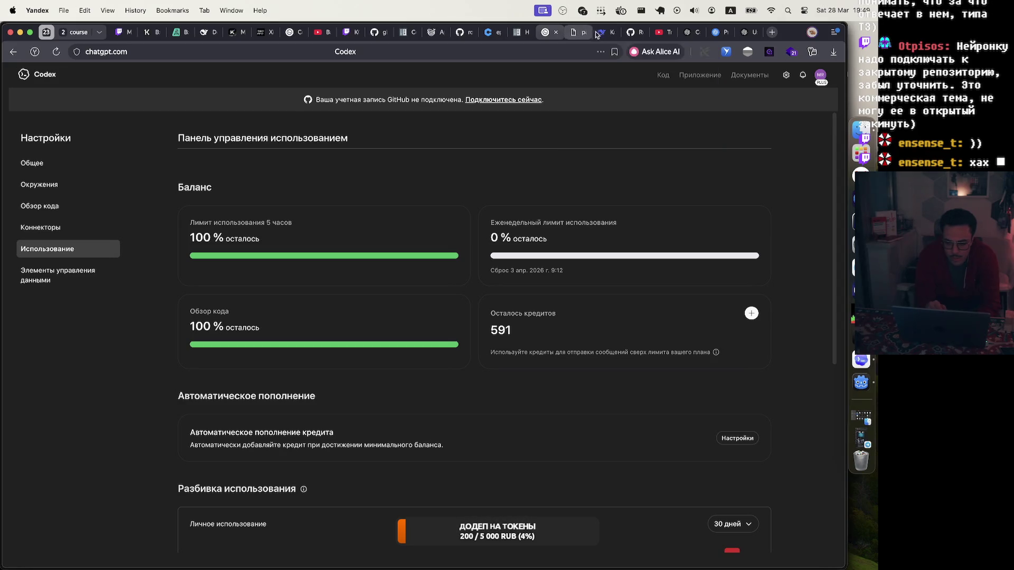
pyautogui.click(626, 33)
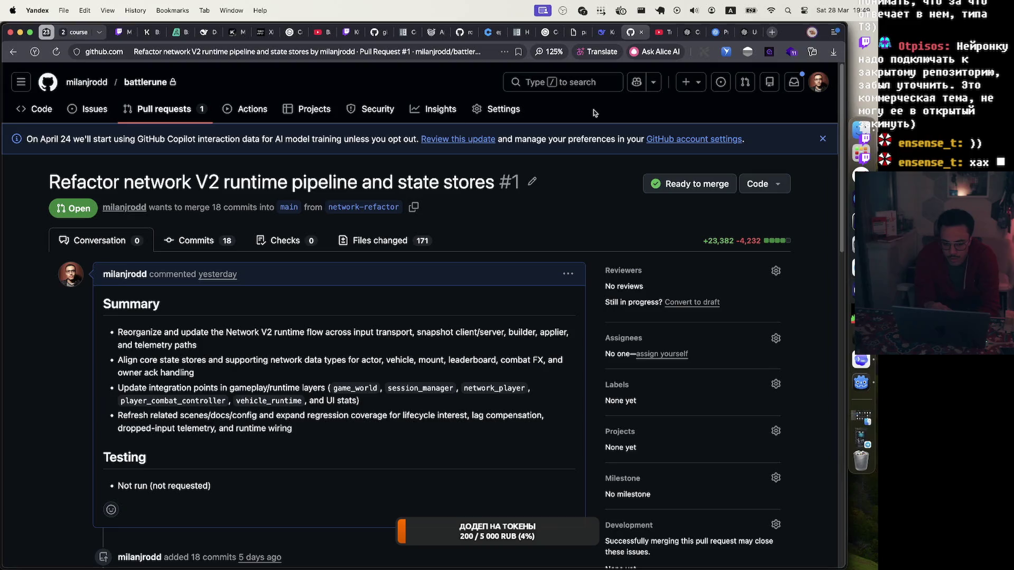
# Step: Review the 'Refactor network V2 runtime pipeline and state stores' pull request, then return to Godot
pyautogui.scroll(-5, 586, 221)
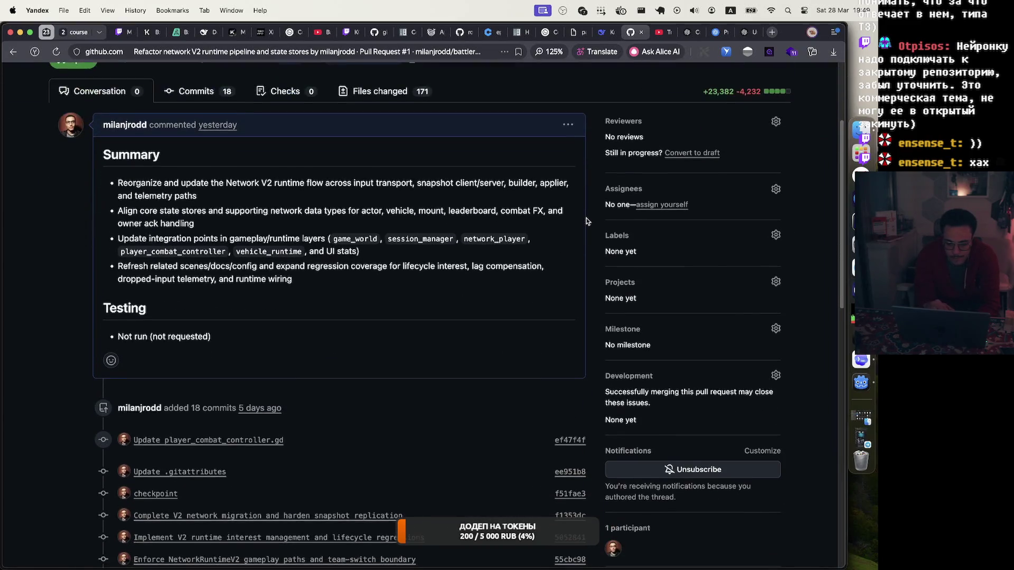
pyautogui.scroll(-3, 587, 221)
pyautogui.scroll(10, 759, 217)
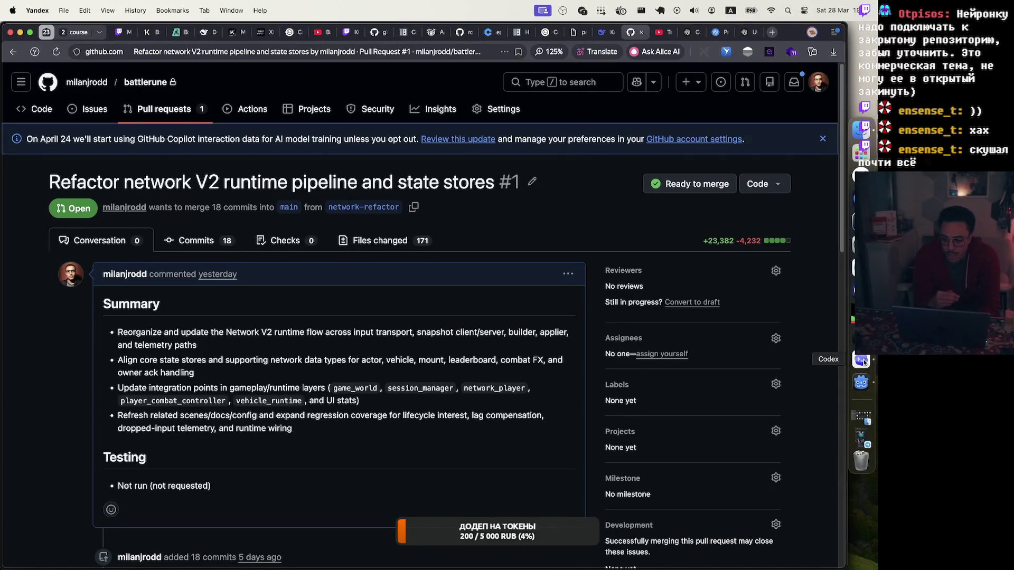
pyautogui.click(861, 382)
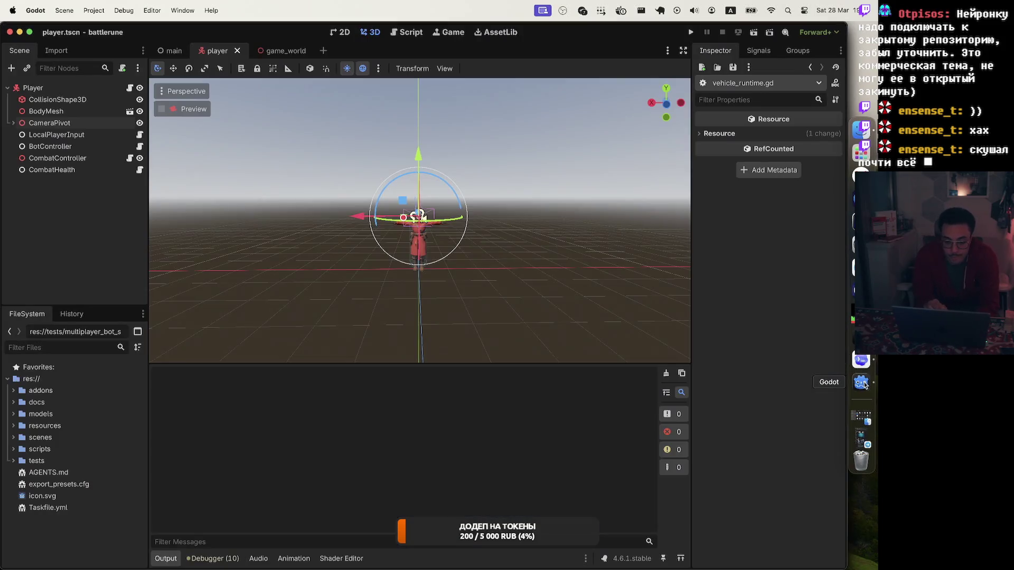
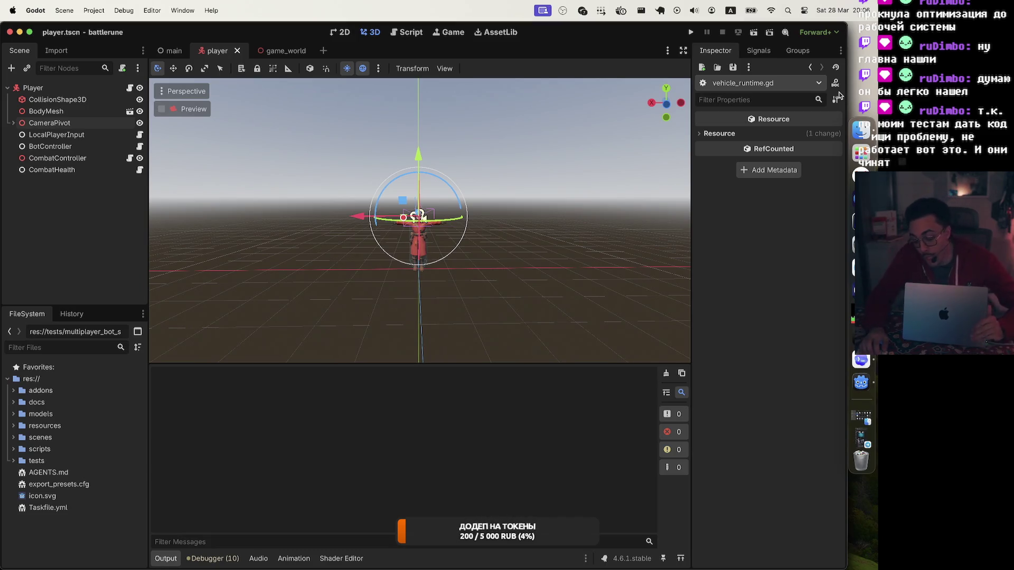
# Step: Bring Zed to the front, showing the network runtime input transport script and gdscript-loc terminal output
pyautogui.click(865, 360)
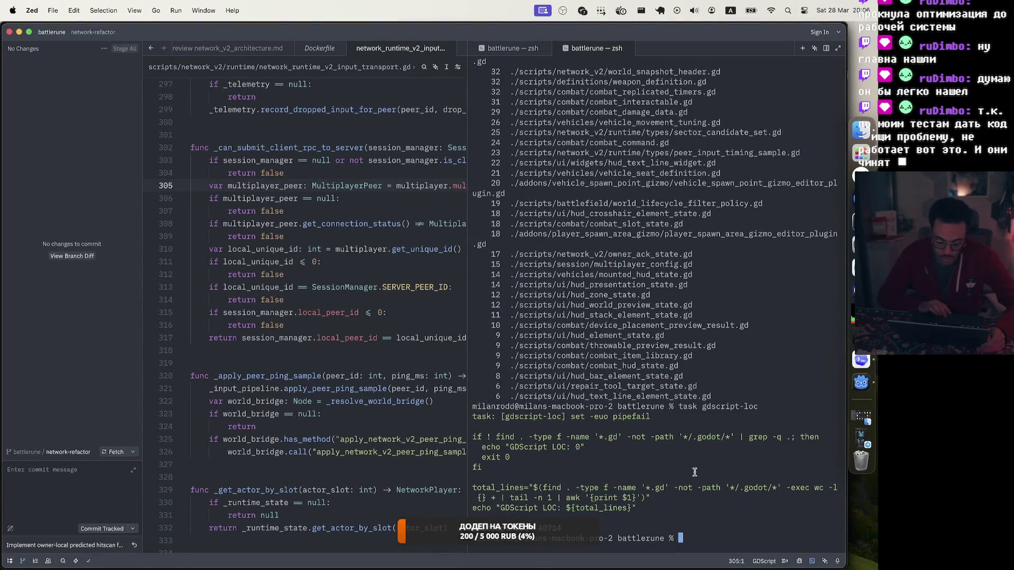